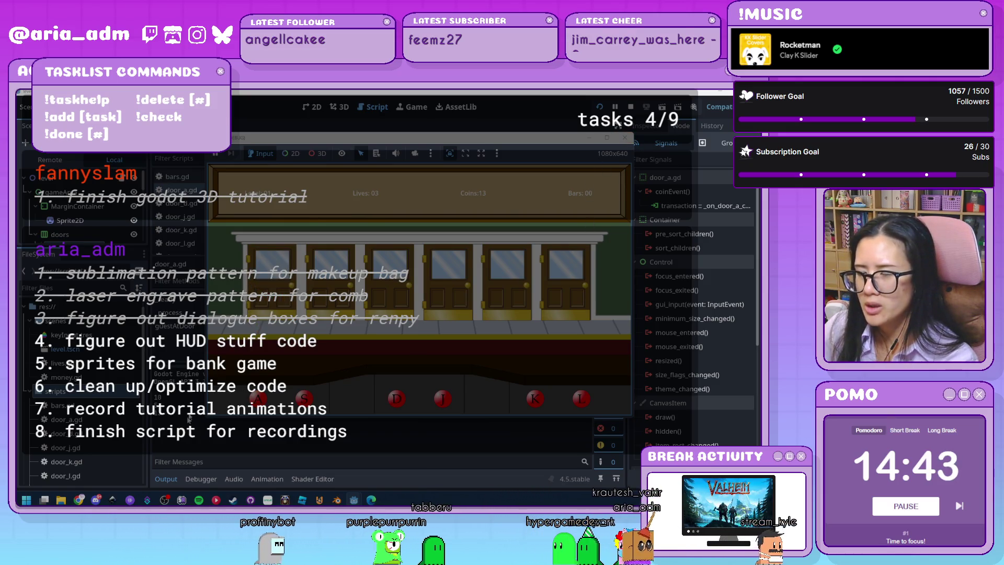
# Step: Stop the game, change line 67 of door_a.gd to print("score: ",Global.score), and save
pyautogui.click(626, 138)
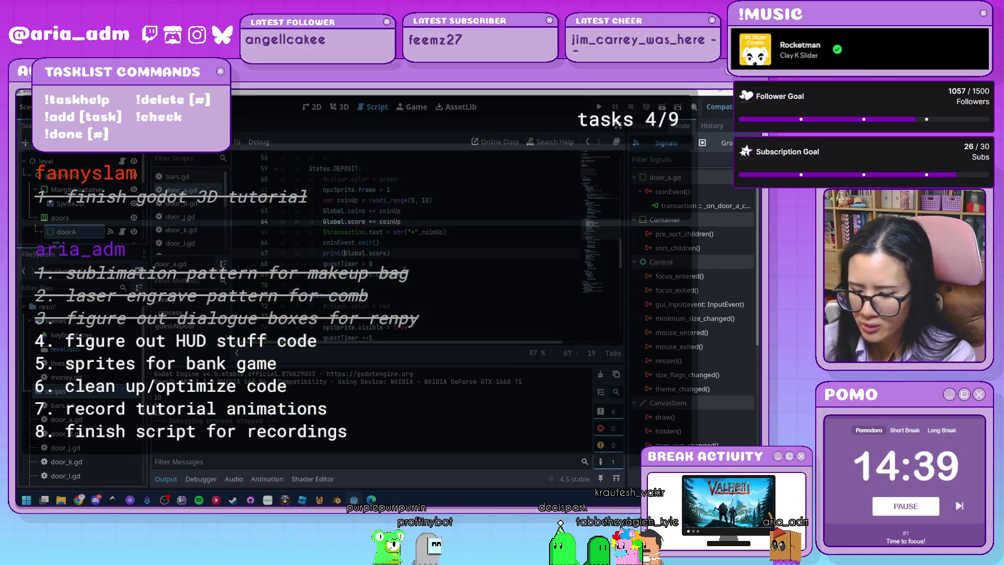
pyautogui.write('r')
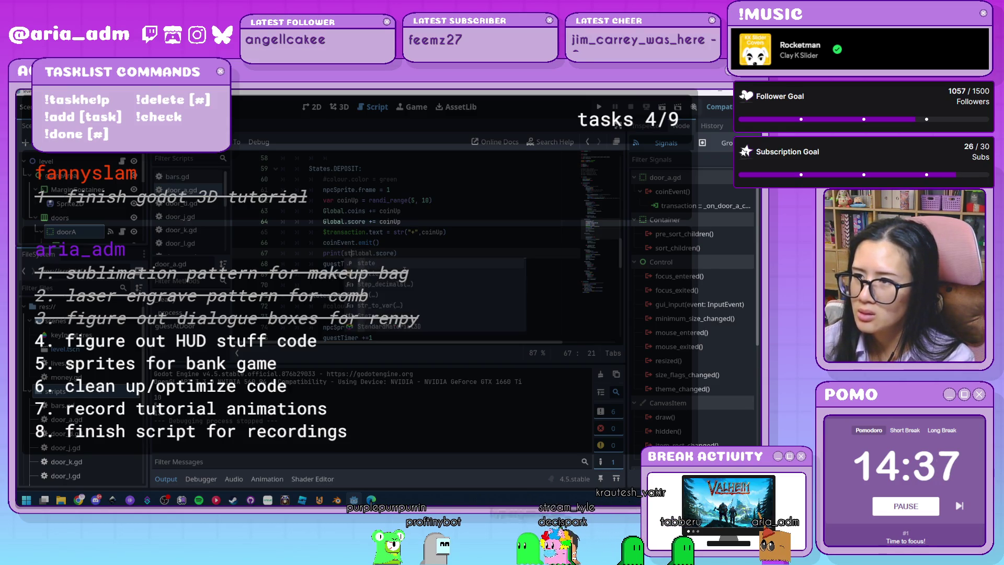
pyautogui.press('BackSpace')
pyautogui.press('BackSpace')
pyautogui.press('BackSpace')
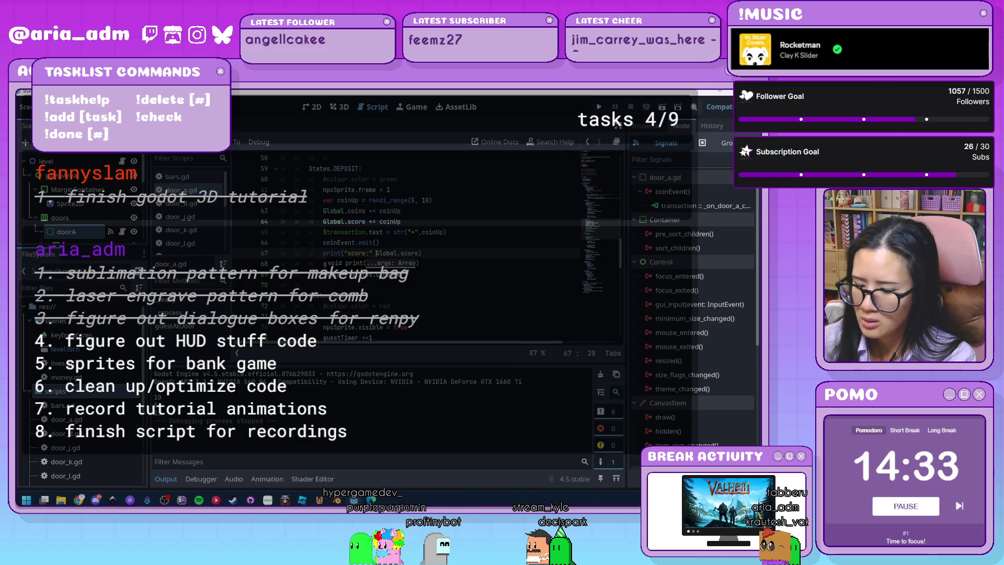
pyautogui.write(',')
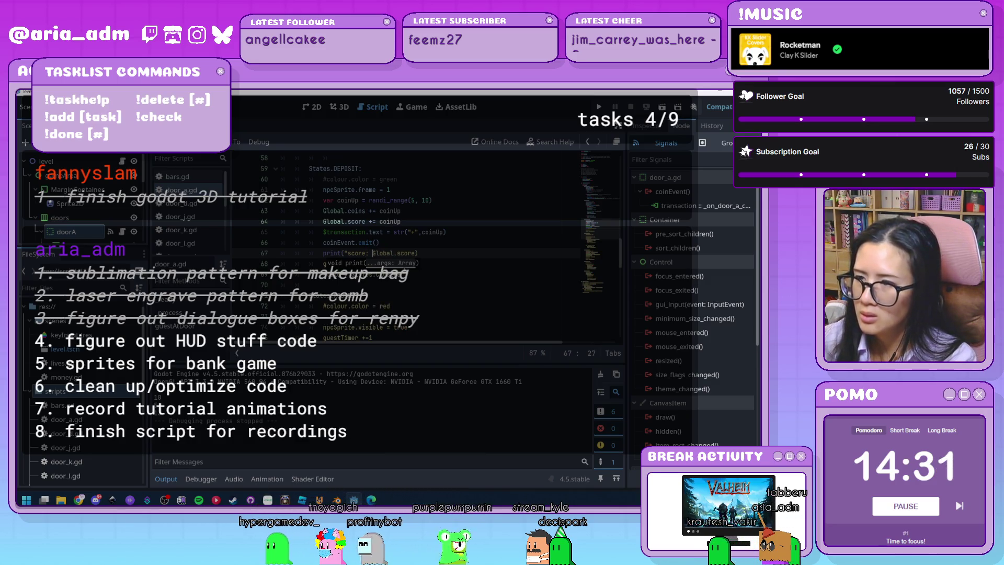
pyautogui.press('Down')
pyautogui.press('Down')
pyautogui.press('Down')
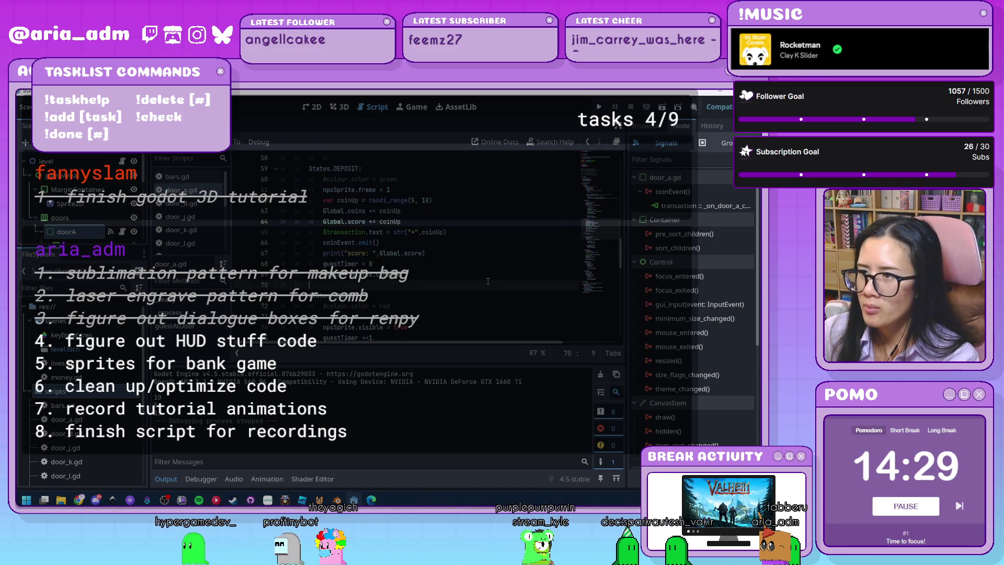
pyautogui.hotkey('ctrl', 's')
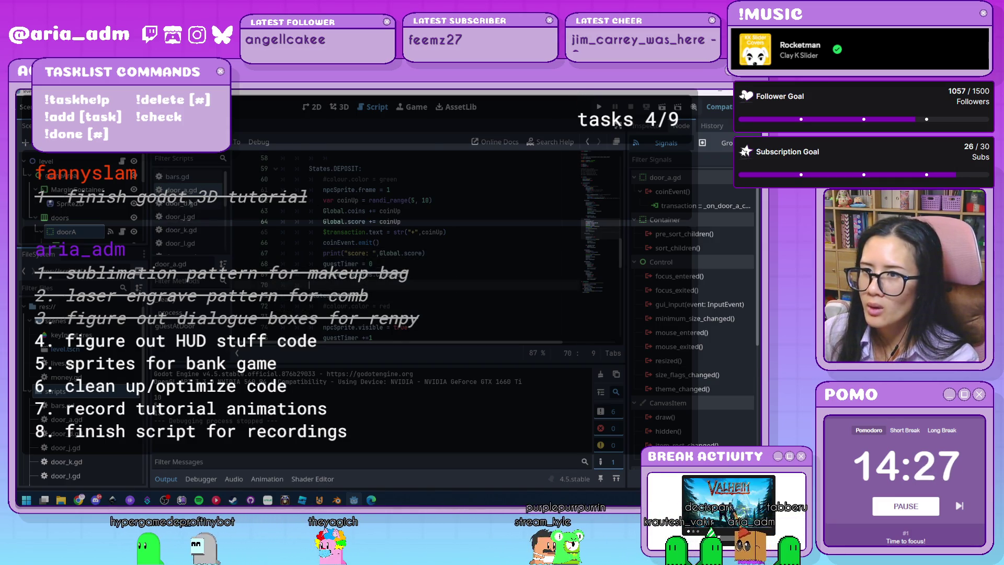
pyautogui.scroll(-2, 200, 214)
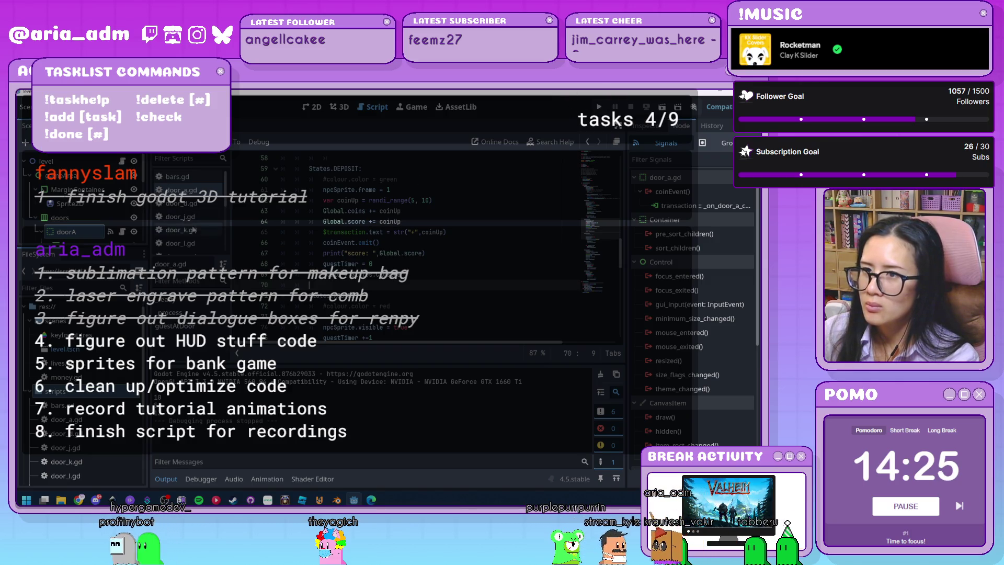
# Step: In global.gd, change line 26 to print("level rate: ", levelRate)
pyautogui.click(194, 228)
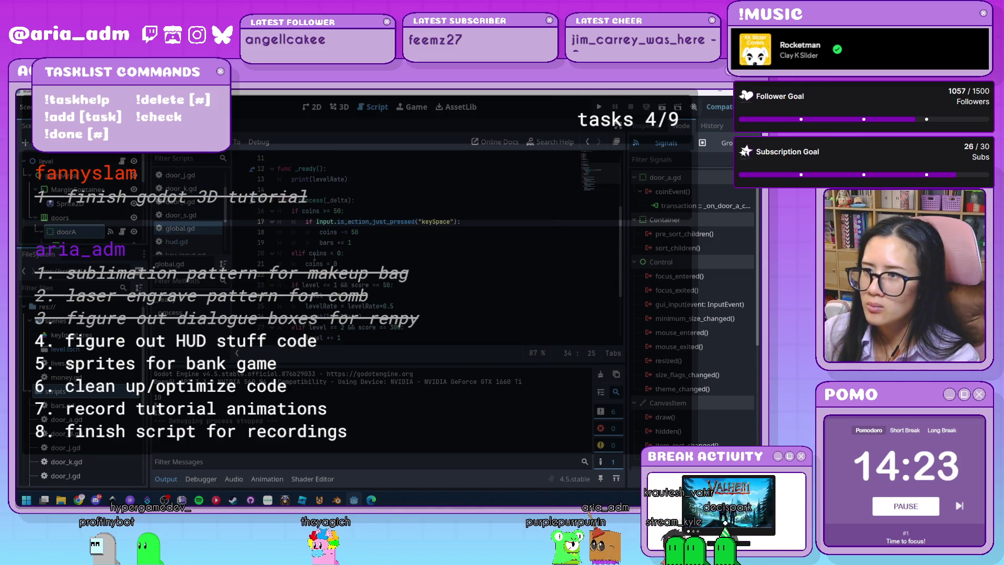
pyautogui.click(334, 232)
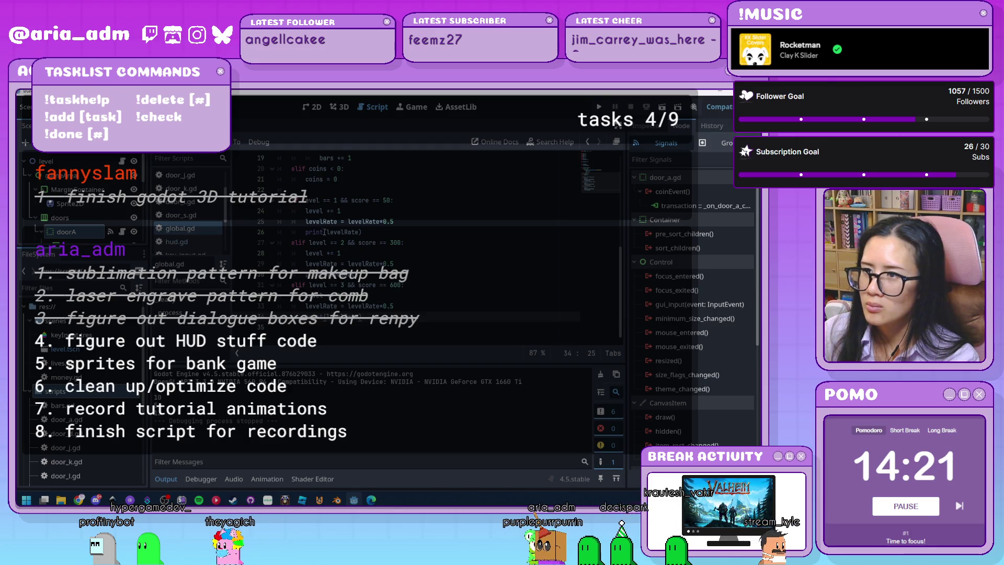
pyautogui.write('"level')
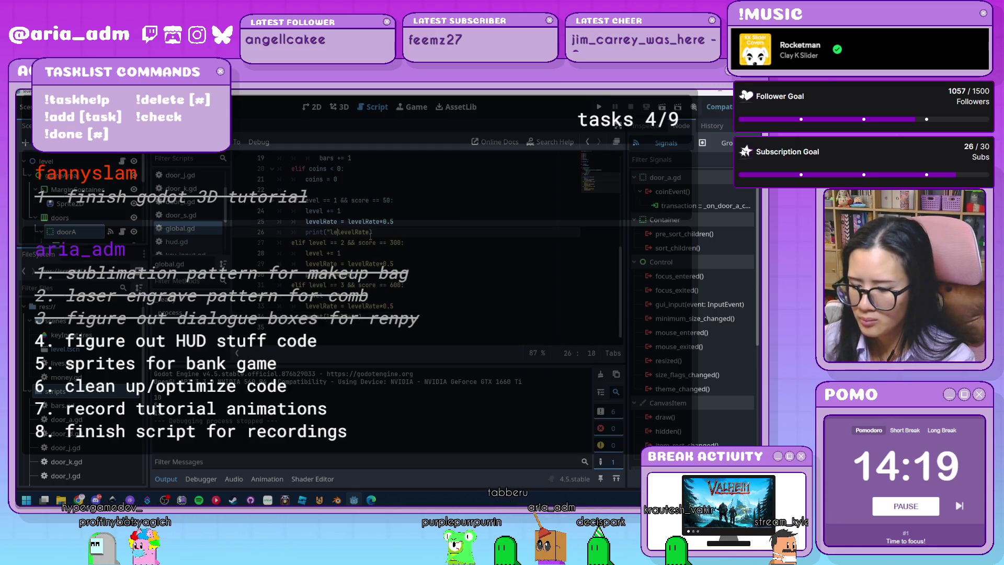
pyautogui.write(' rate: ",')
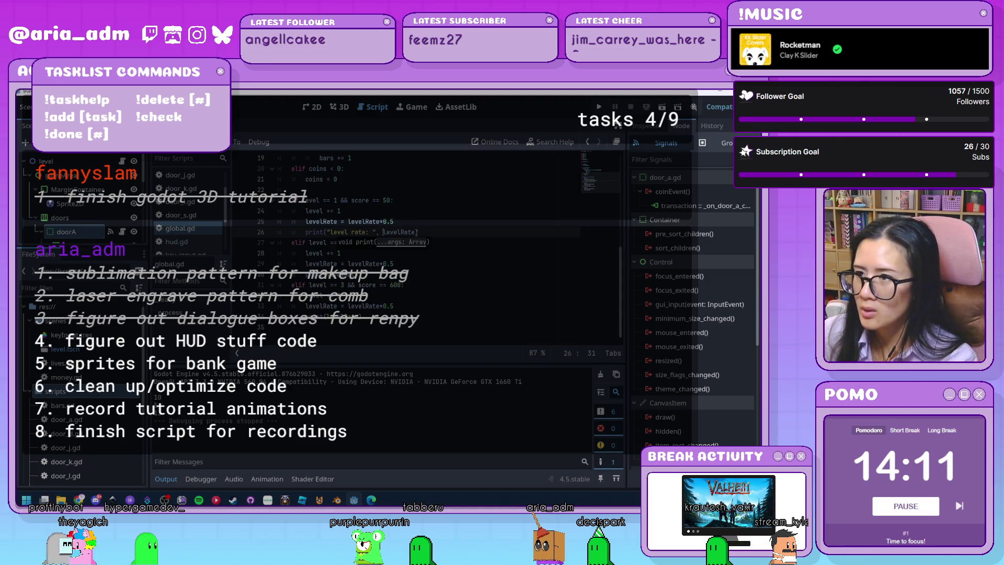
pyautogui.press('Delete')
pyautogui.write('l')
# Step: Copy the labelled print over the levelRate print on line 30 and run the game
pyautogui.hotkey('shift', 'Home')
pyautogui.click(306, 274)
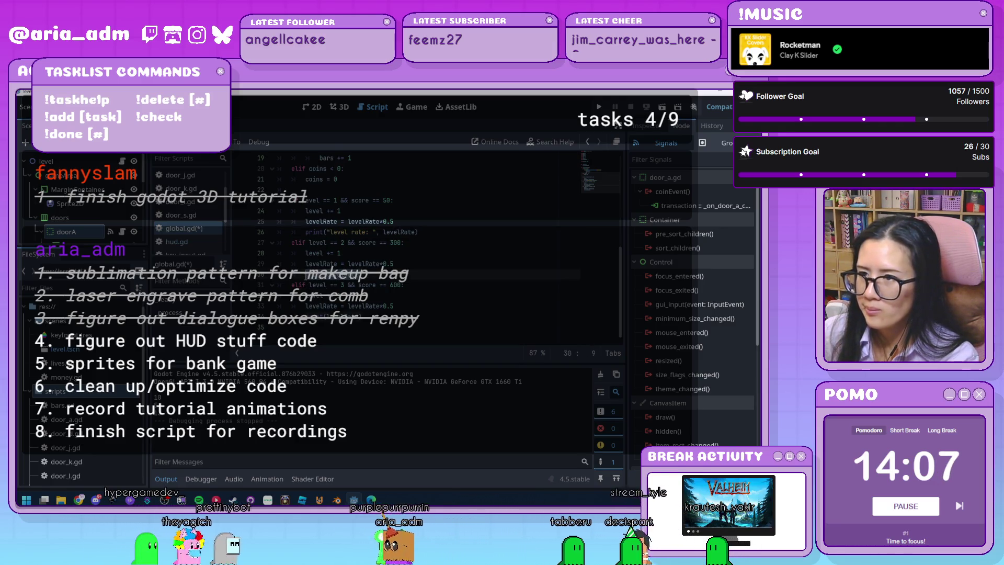
pyautogui.hotkey('ctrl', 'v')
pyautogui.click(291, 316)
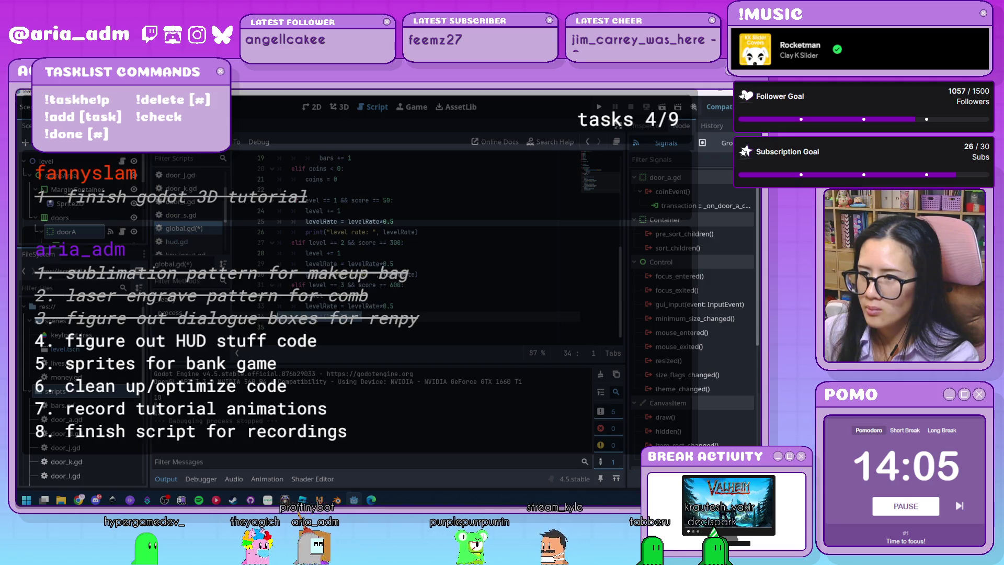
pyautogui.click(425, 317)
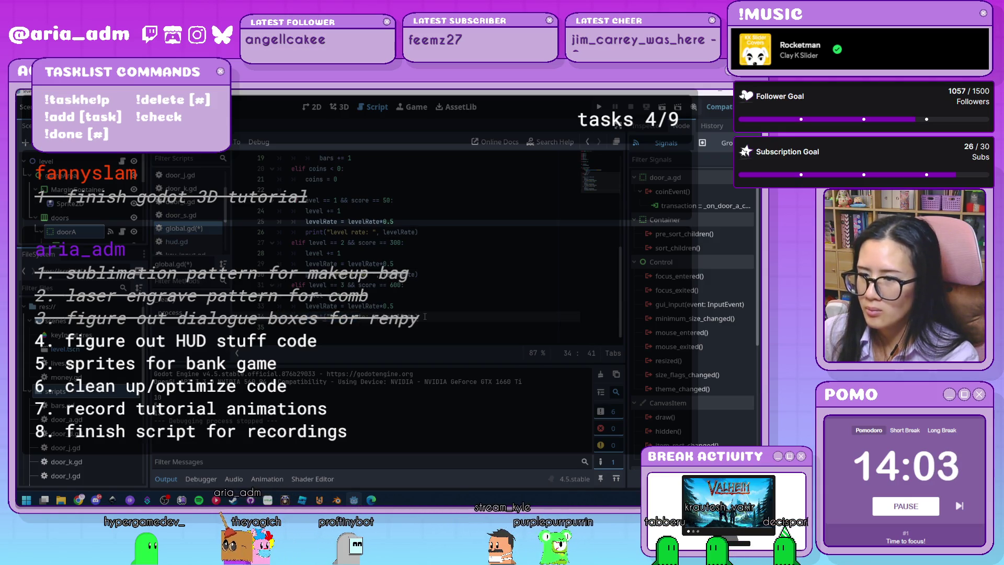
pyautogui.click(599, 107)
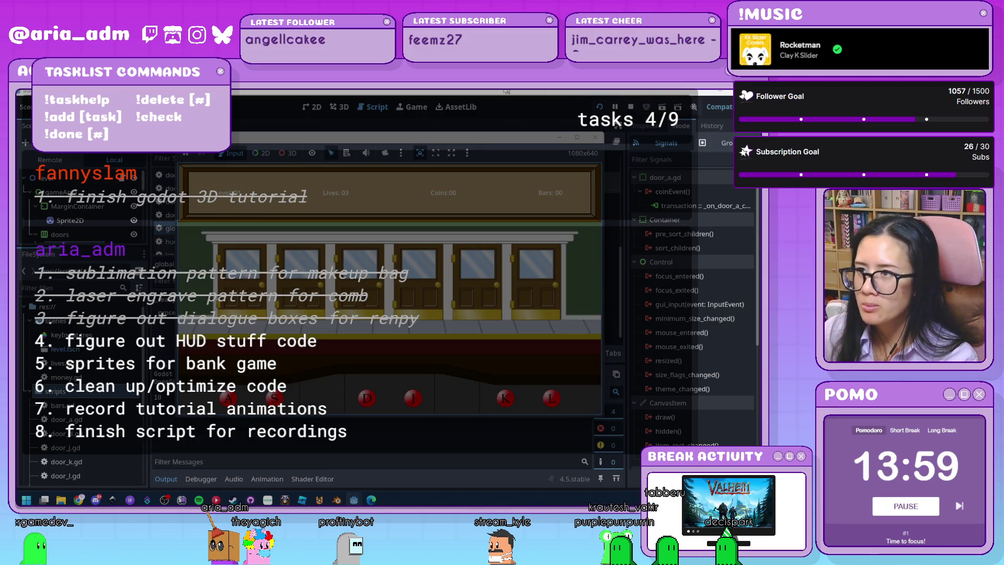
# Step: Shut the first door on the green ghost, robber, green ghost again and blue ghost
pyautogui.moveTo(349, 142); pyautogui.dragTo(382, 136)
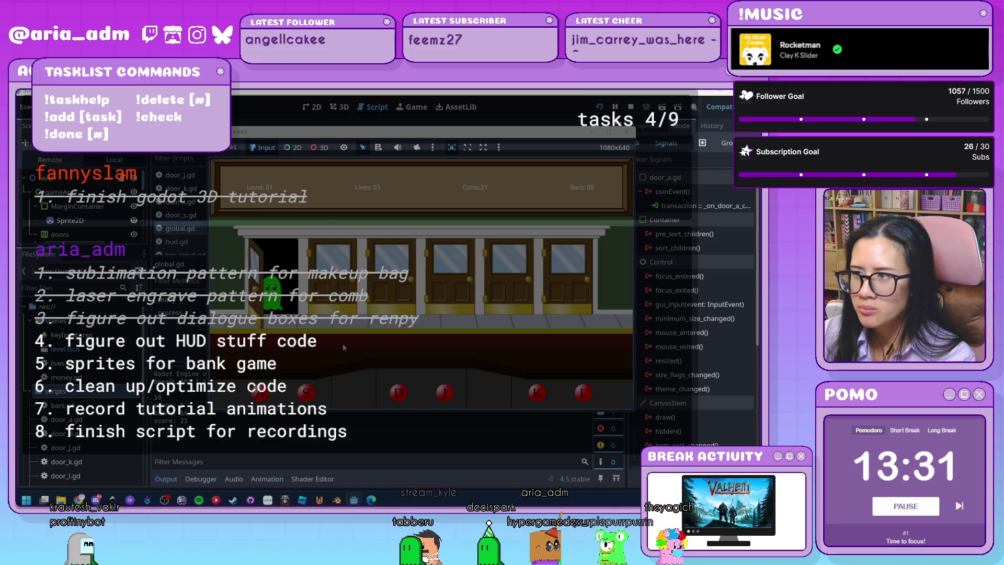
pyautogui.press('a')
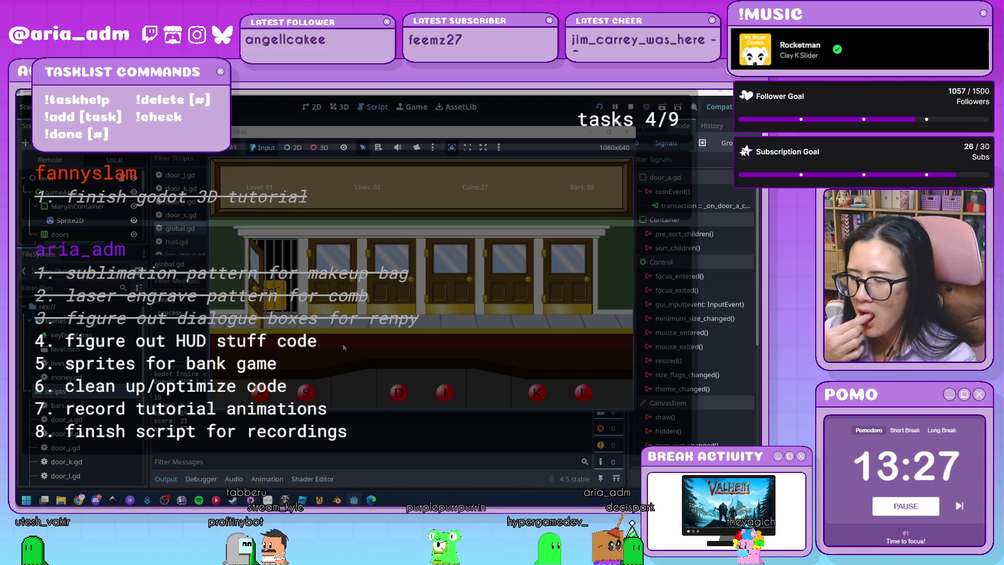
pyautogui.press('a')
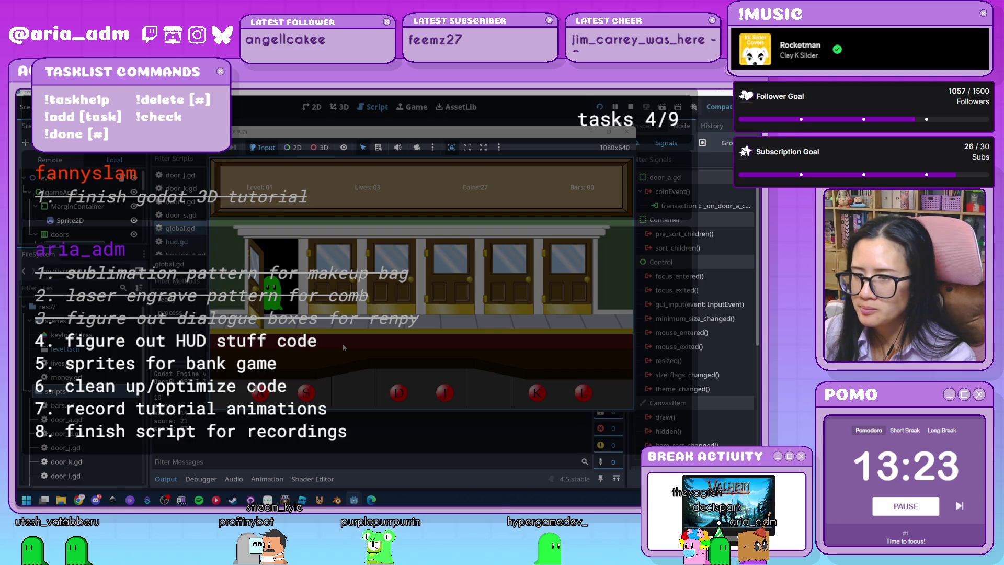
pyautogui.press('a')
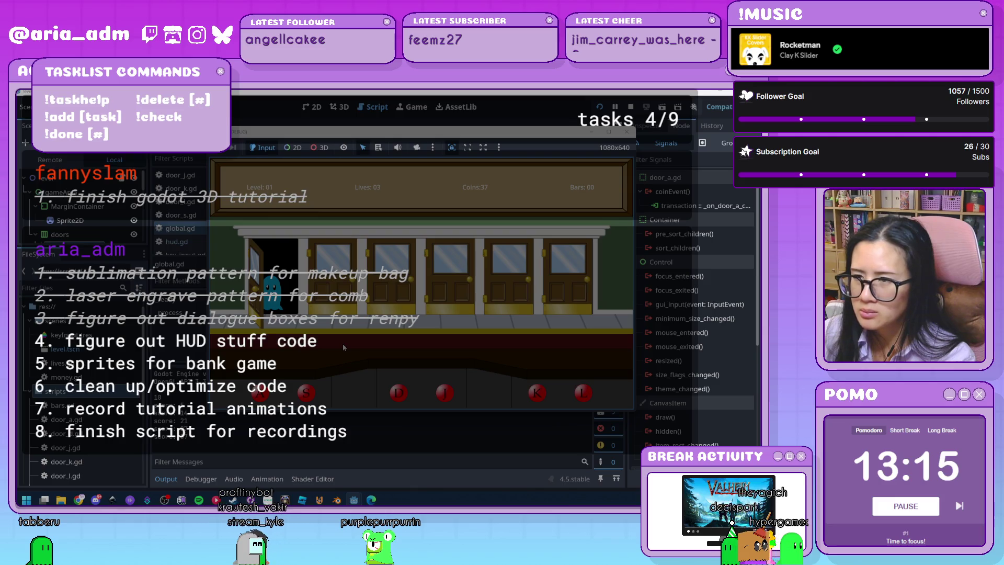
pyautogui.press('a')
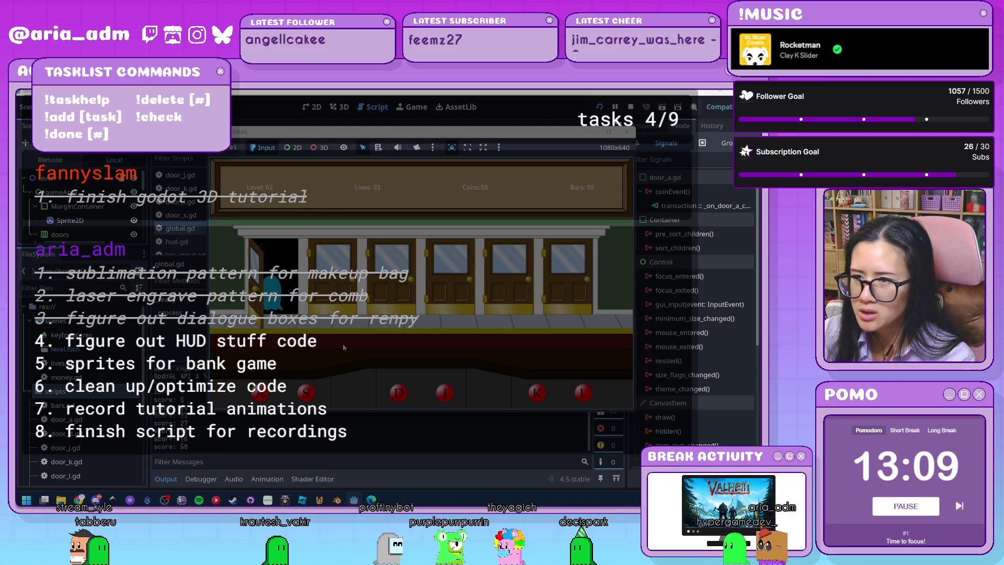
# Step: Shut the first door on a blue ghost and then a green ghost
pyautogui.press('a')
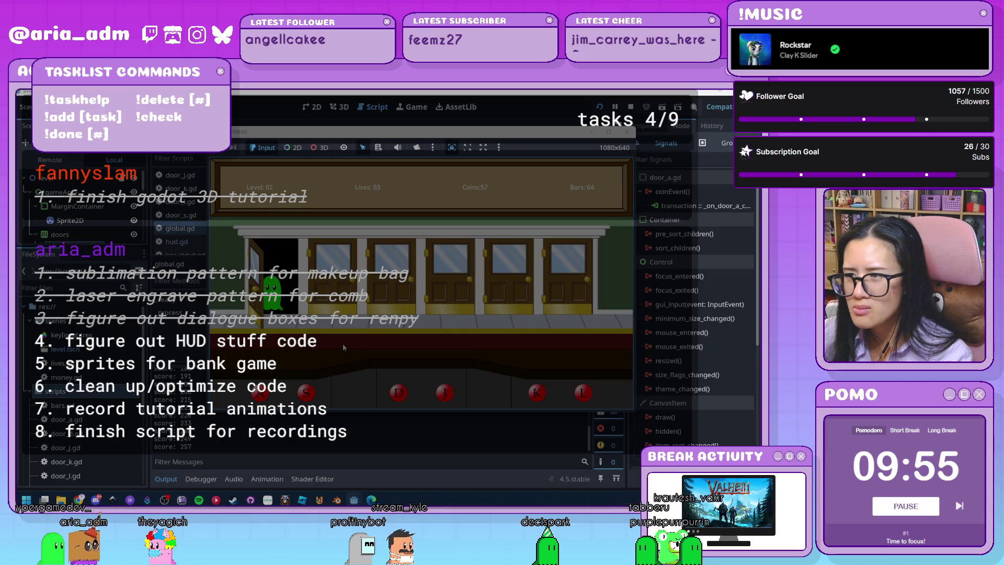
pyautogui.press('a')
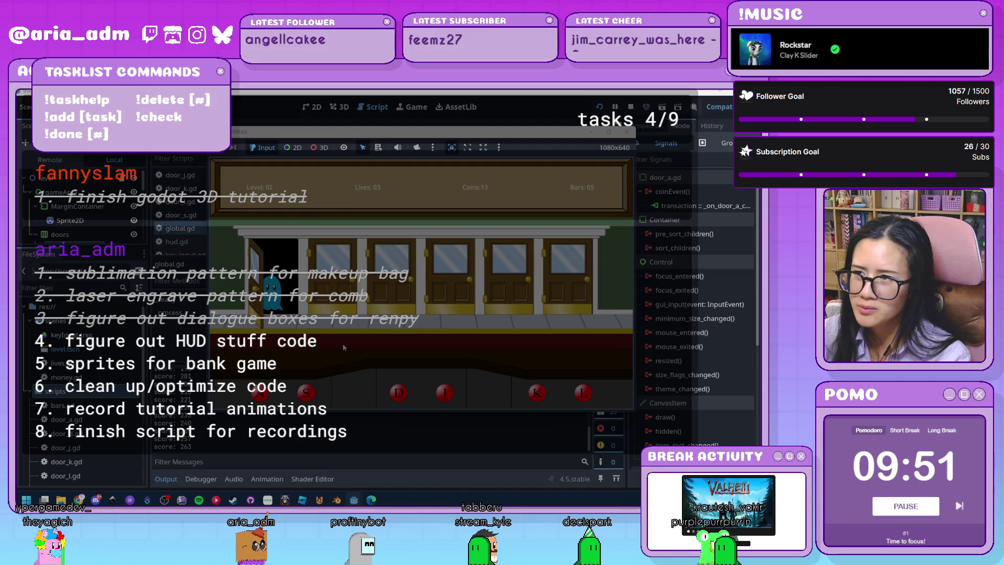
# Step: Shut the first door on two more ghosts, then stop the running game
pyautogui.press('a')
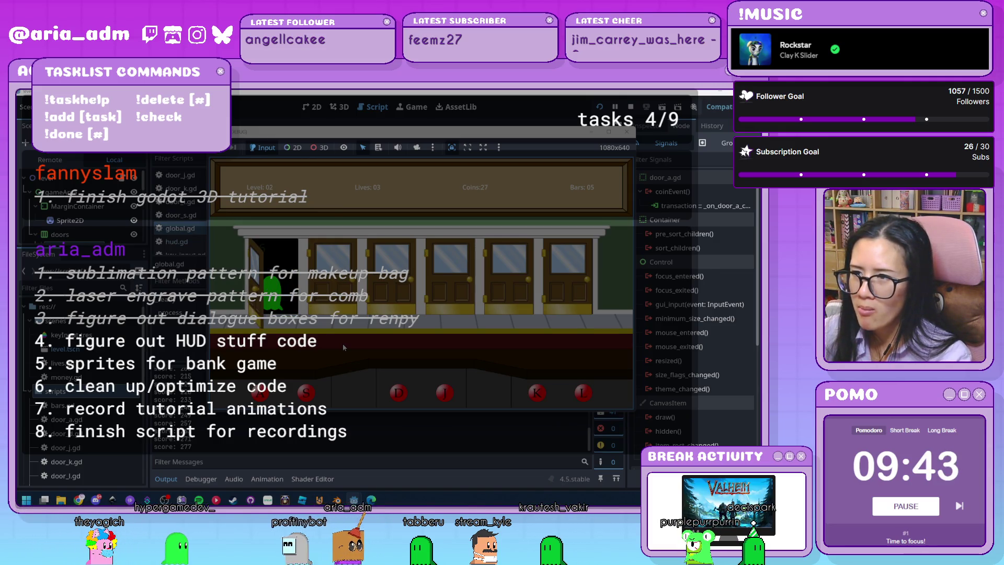
pyautogui.press('a')
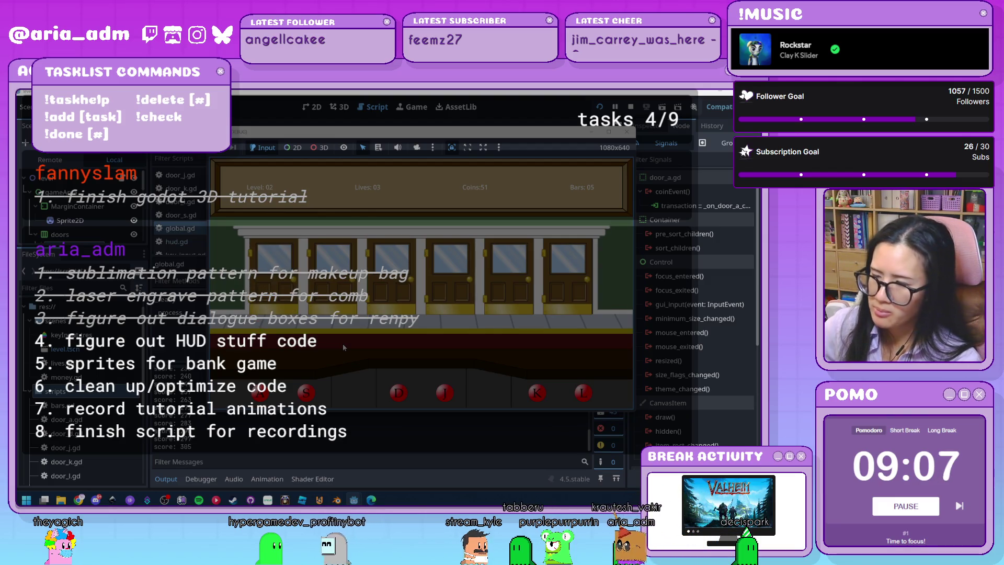
pyautogui.click(626, 133)
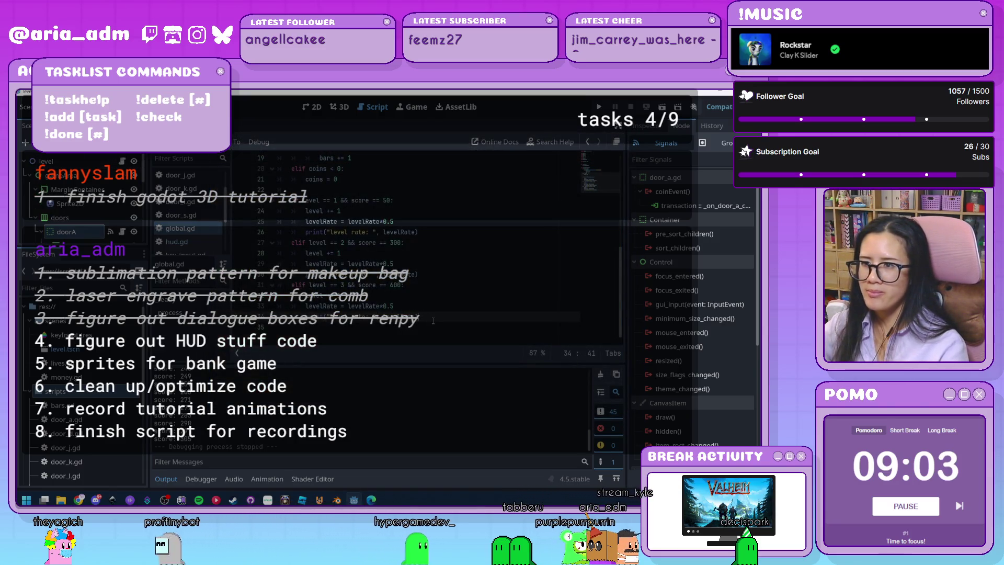
# Step: Edit the level-up checks on lines 23–31, add the missing colon on line 31, and rerun the game
pyautogui.scroll(1, 433, 320)
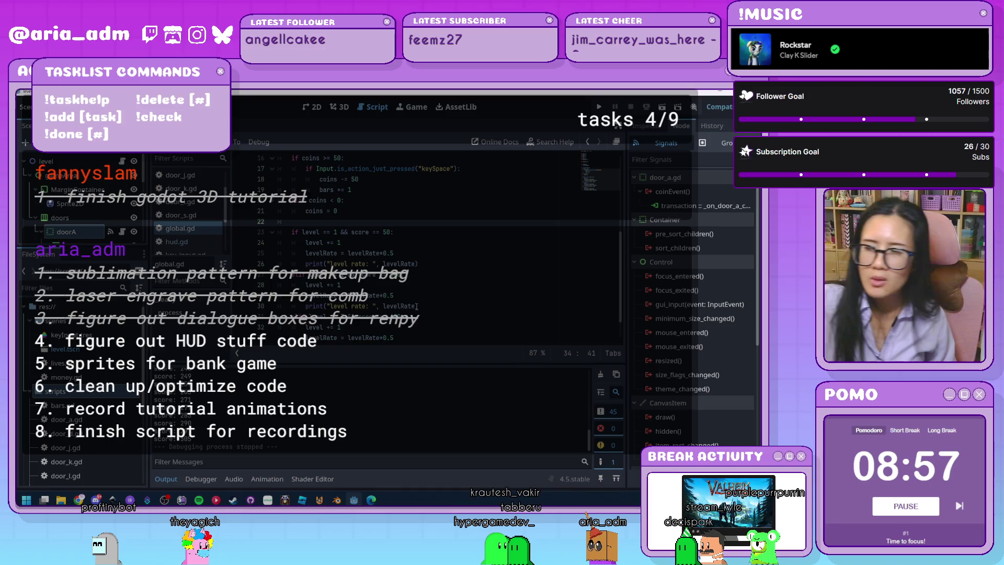
pyautogui.moveTo(403, 303)
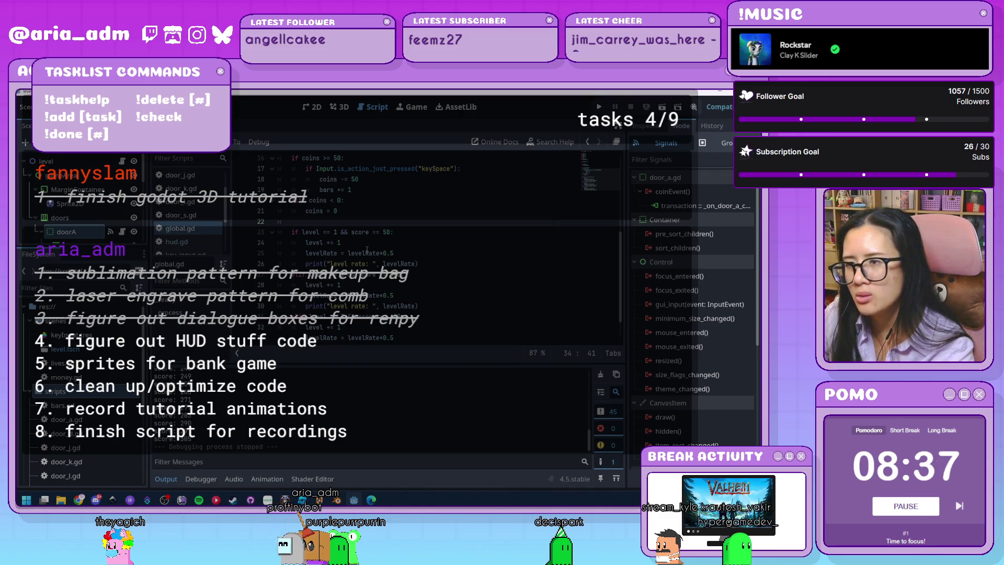
pyautogui.click(375, 232)
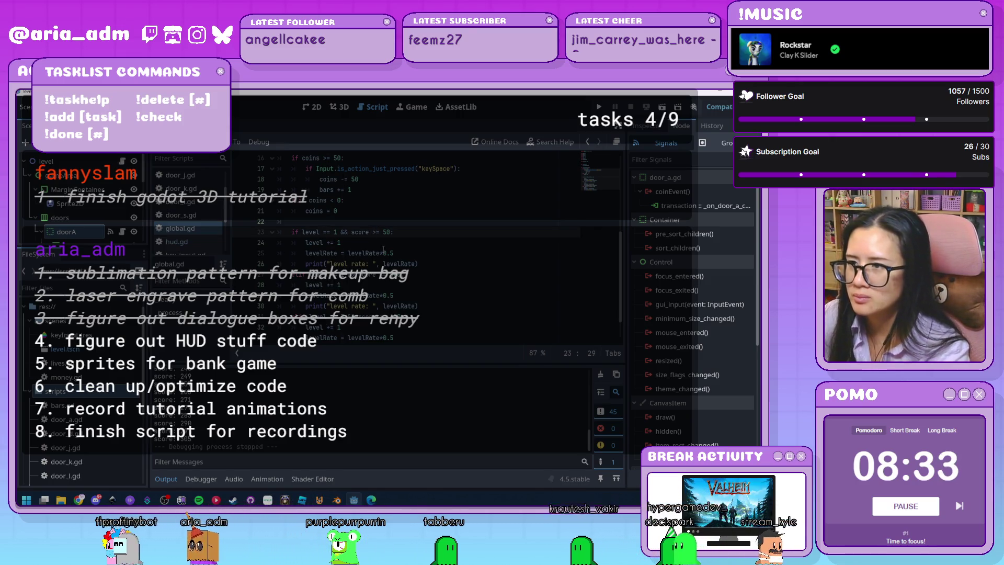
pyautogui.click(384, 274)
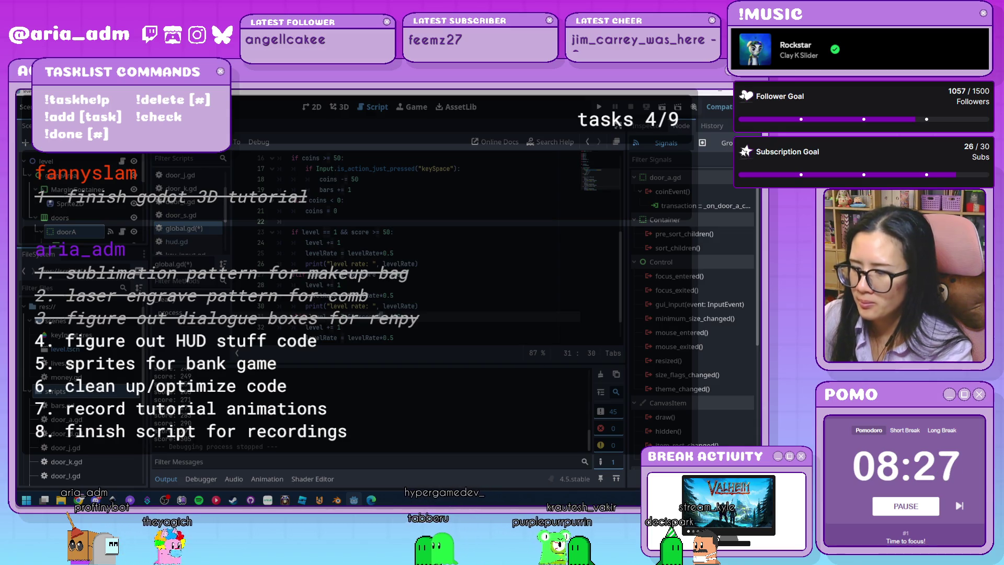
pyautogui.write(':')
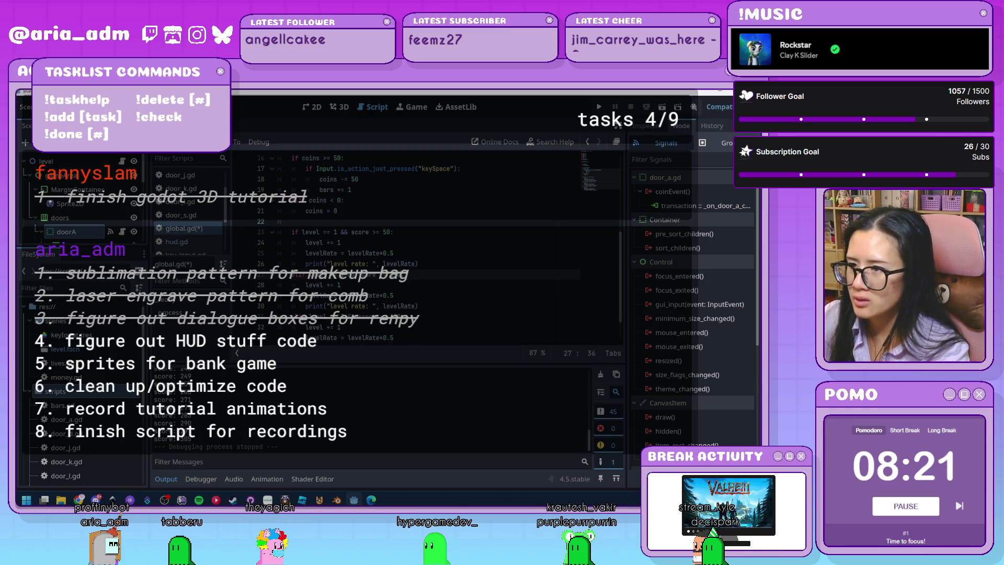
pyautogui.press('Right')
pyautogui.press('Right')
pyautogui.press('Right')
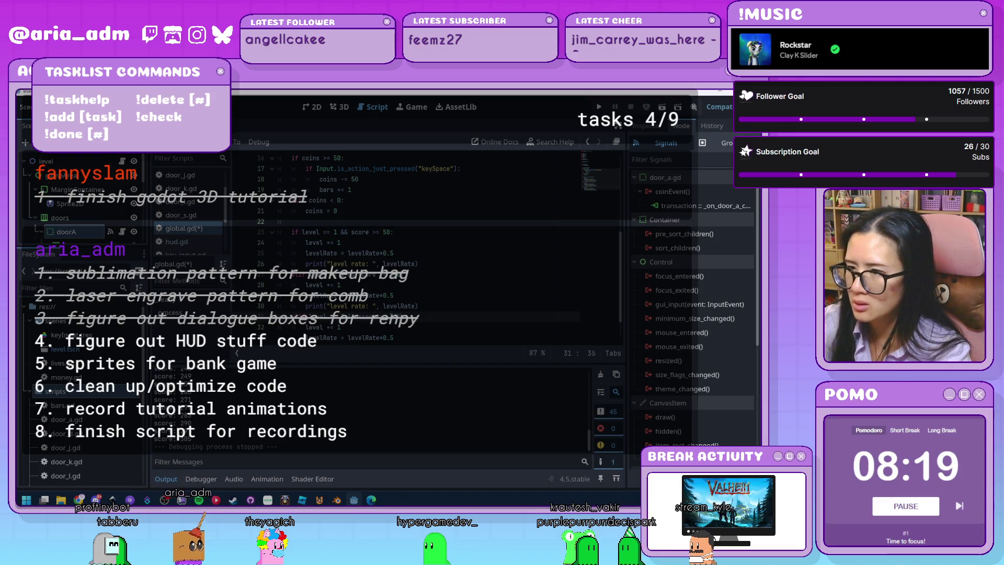
pyautogui.click(600, 107)
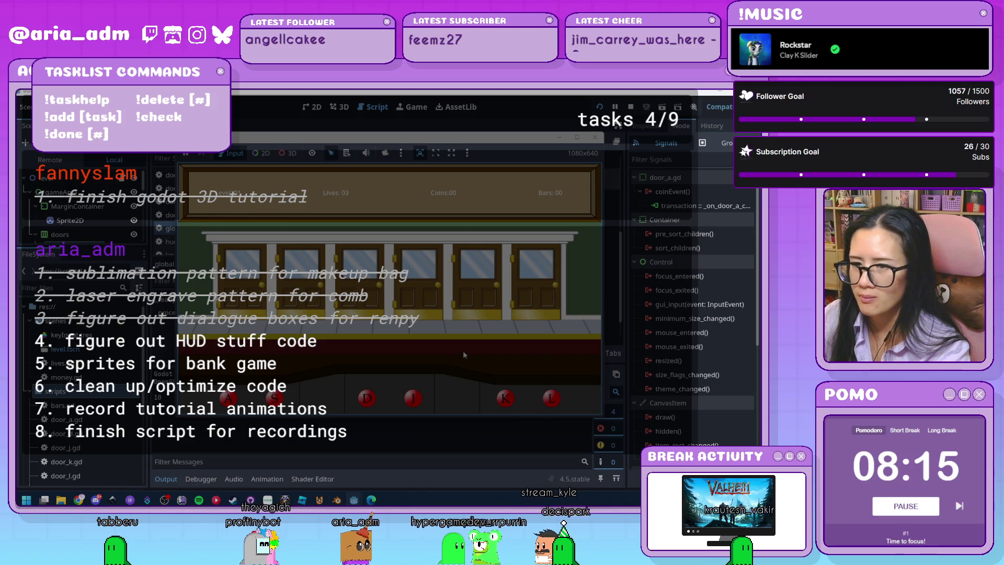
# Step: Open the leftmost door three times to reveal customers, repositioning the game window
pyautogui.press('a')
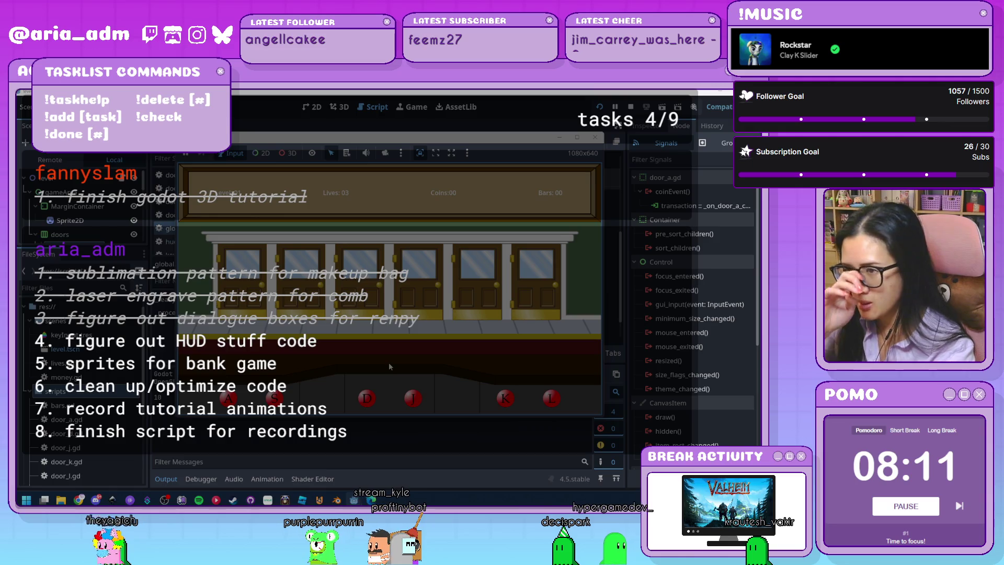
pyautogui.press('a')
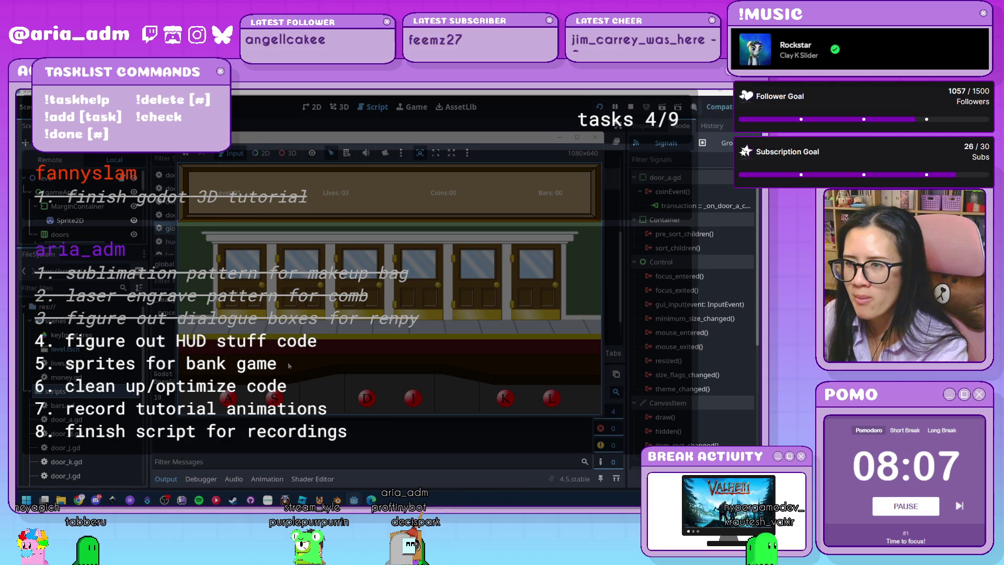
pyautogui.press('a')
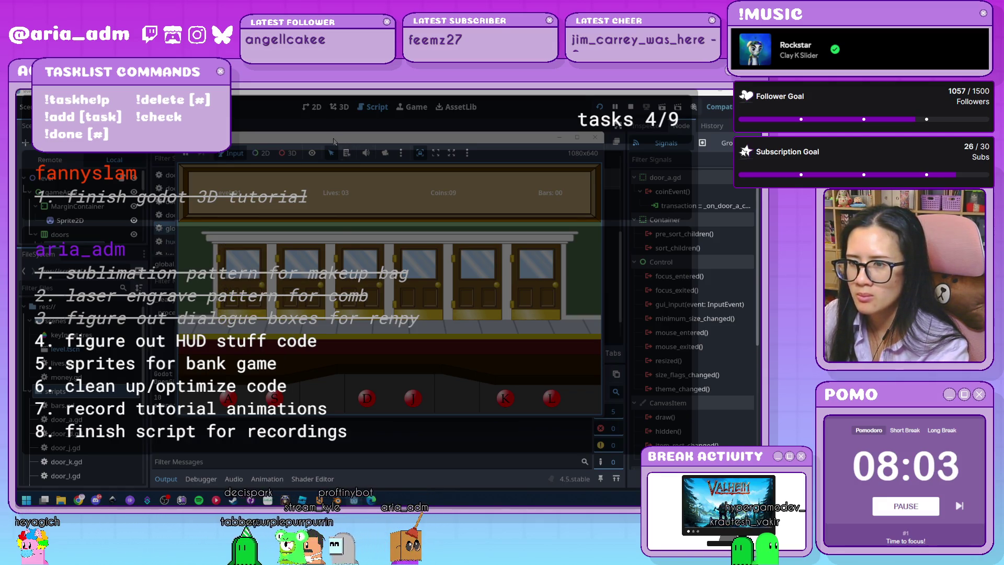
pyautogui.moveTo(346, 138); pyautogui.dragTo(430, 137)
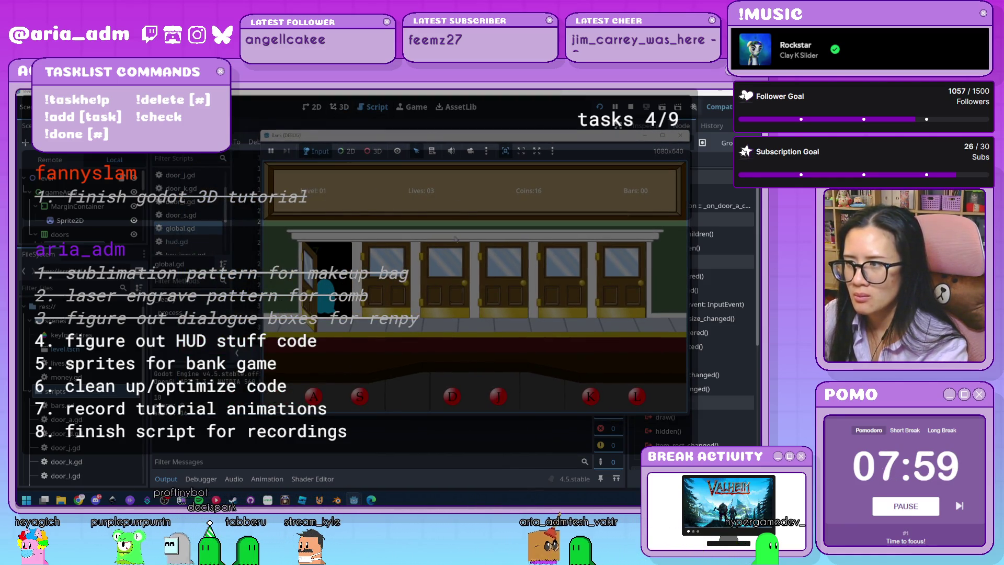
pyautogui.moveTo(445, 138); pyautogui.dragTo(390, 133)
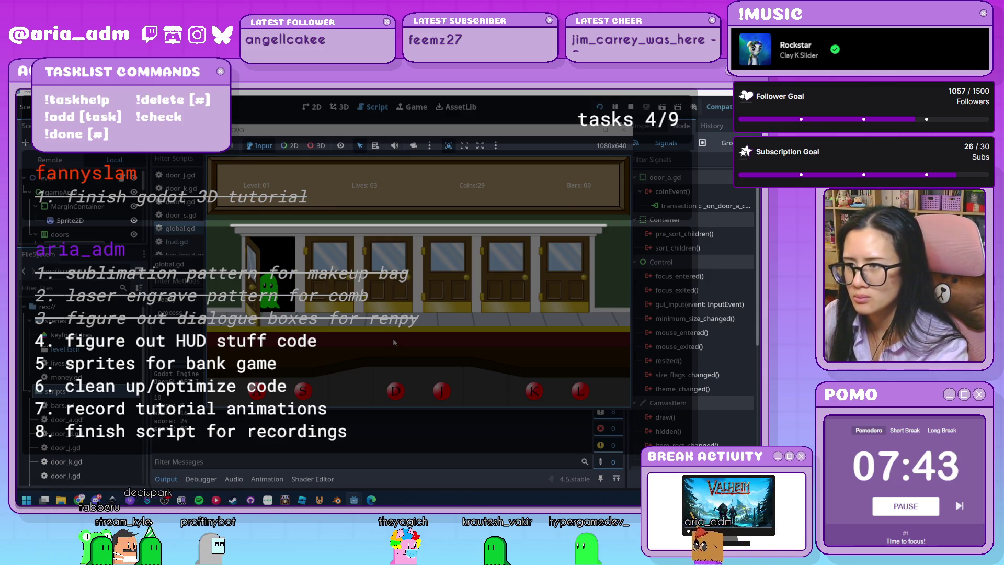
# Step: Close the leftmost door on the green ghost, the jail cell and the blue ghost to earn coins
pyautogui.press('a')
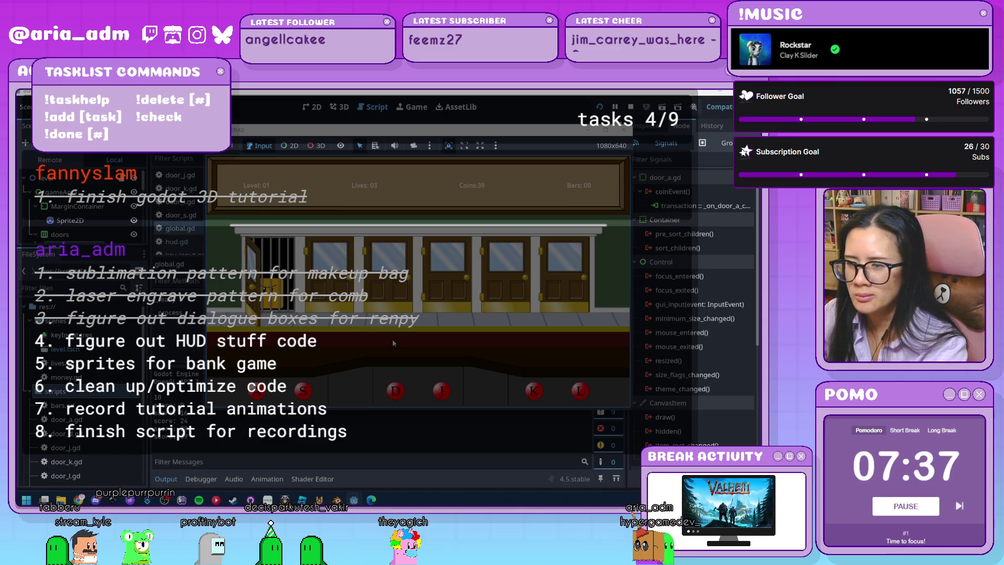
pyautogui.press('a')
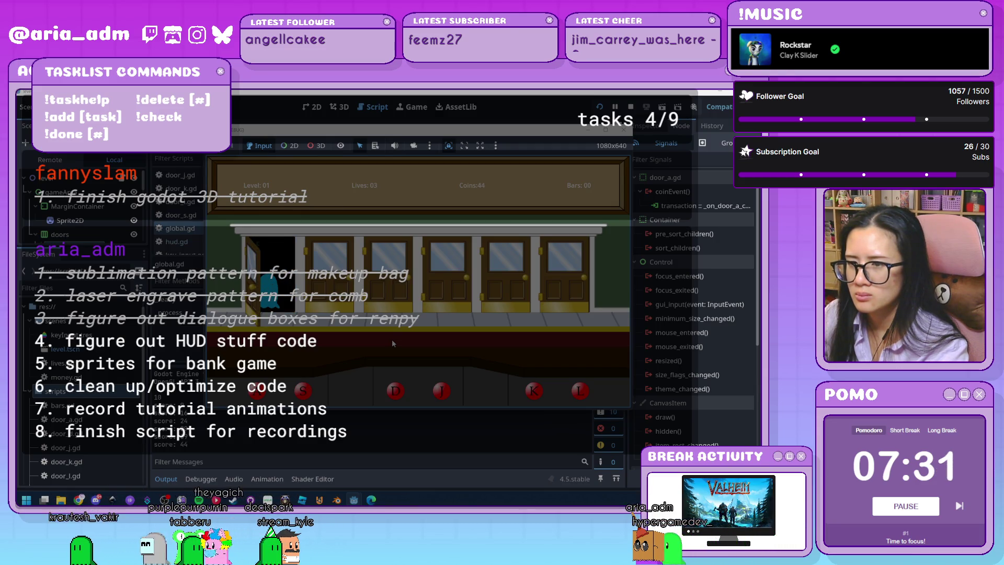
pyautogui.press('a')
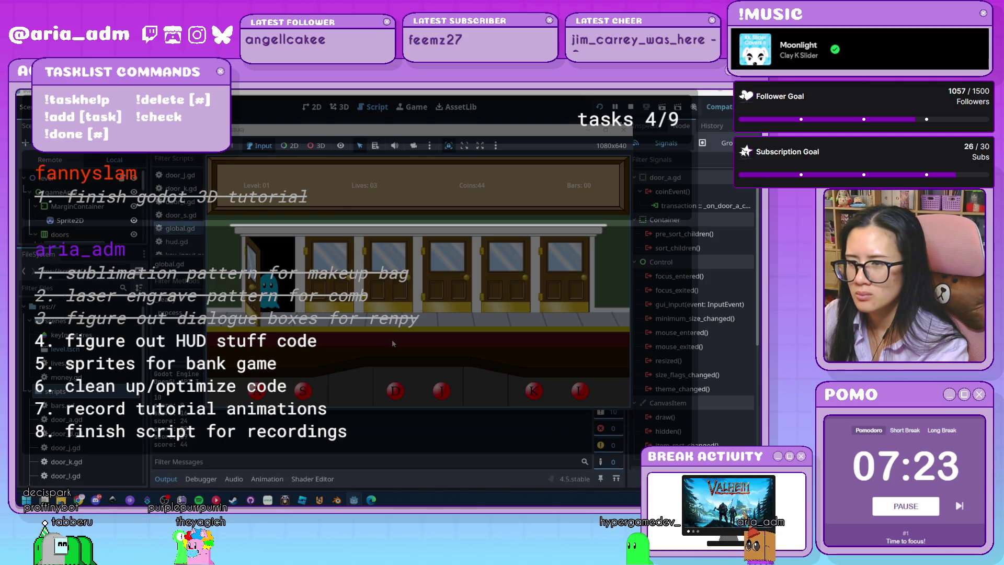
pyautogui.press('a')
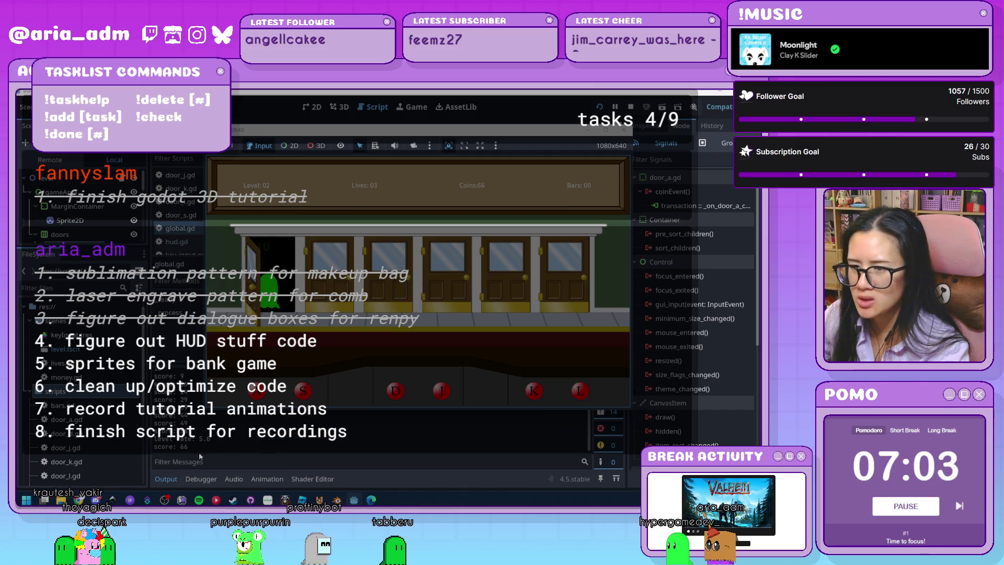
# Step: Keep shutting the leftmost door on ghosts to collect coins and reach Level 03
pyautogui.press('a')
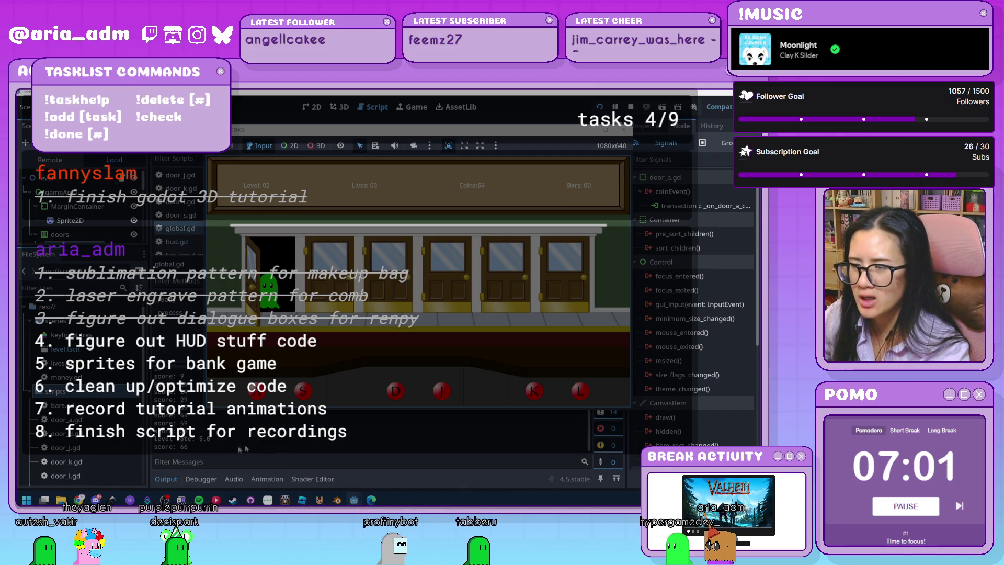
pyautogui.press('a')
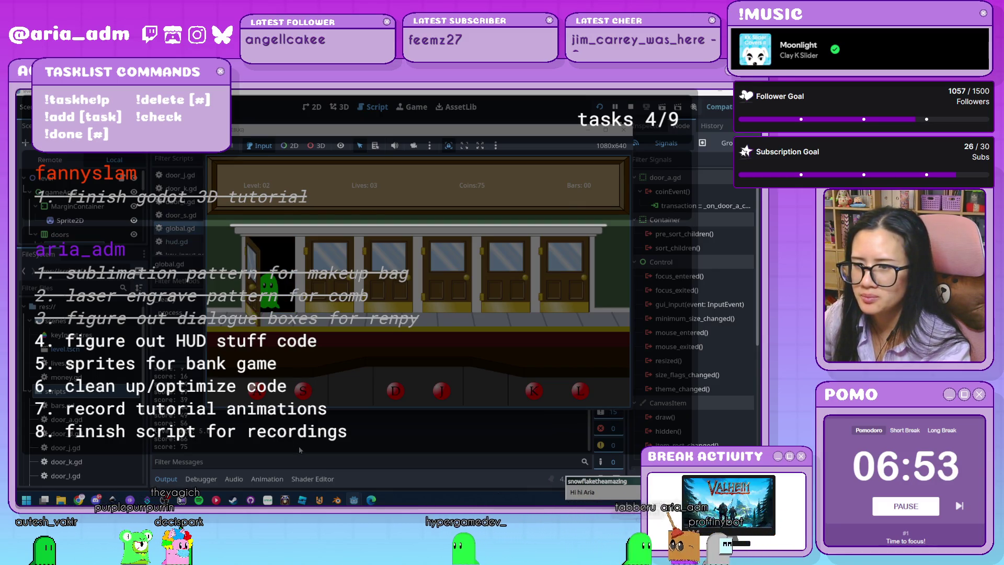
pyautogui.press('a')
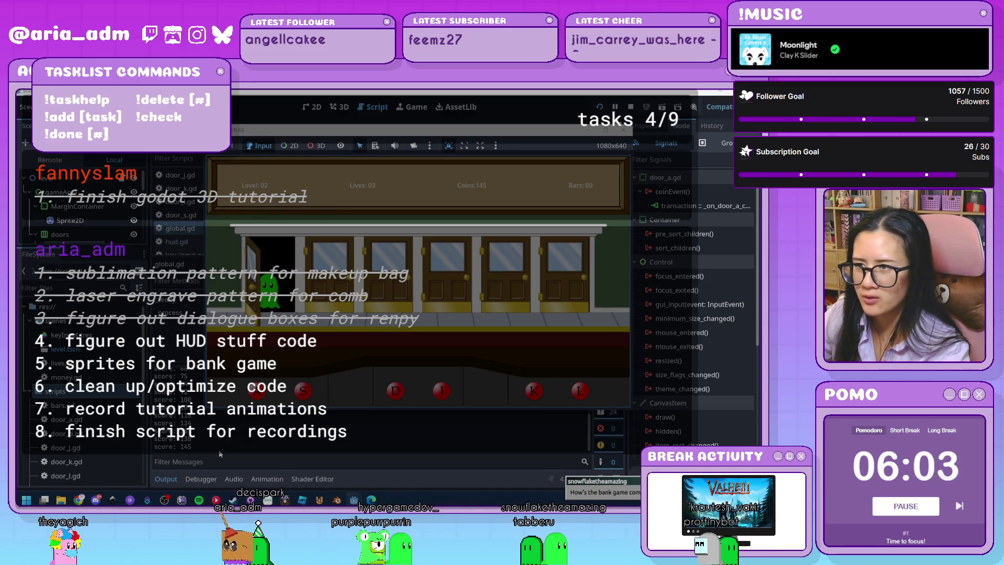
pyautogui.press('a')
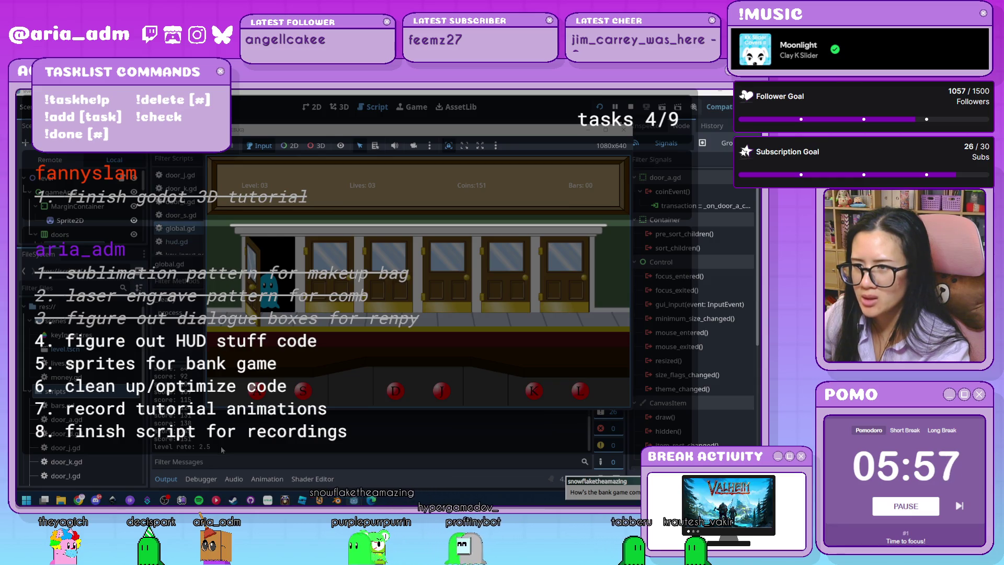
pyautogui.press('a')
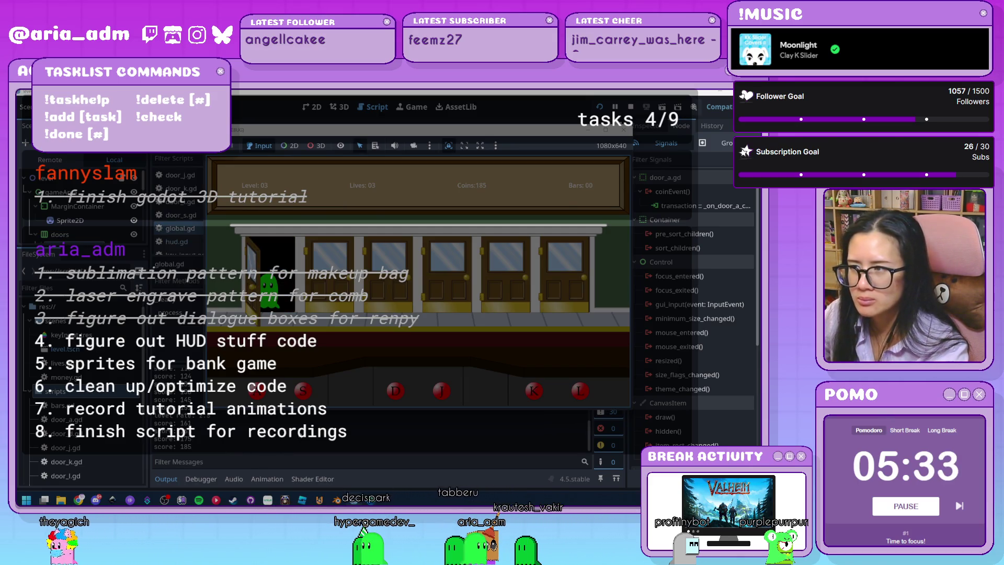
# Step: Close the door twice more with S, then stop the game with F8
pyautogui.press('s')
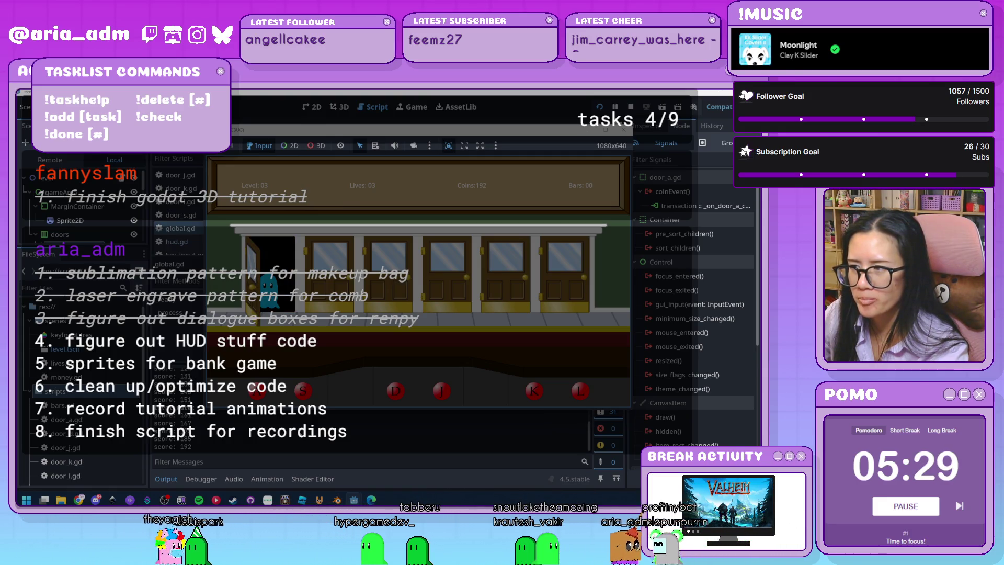
pyautogui.press('s')
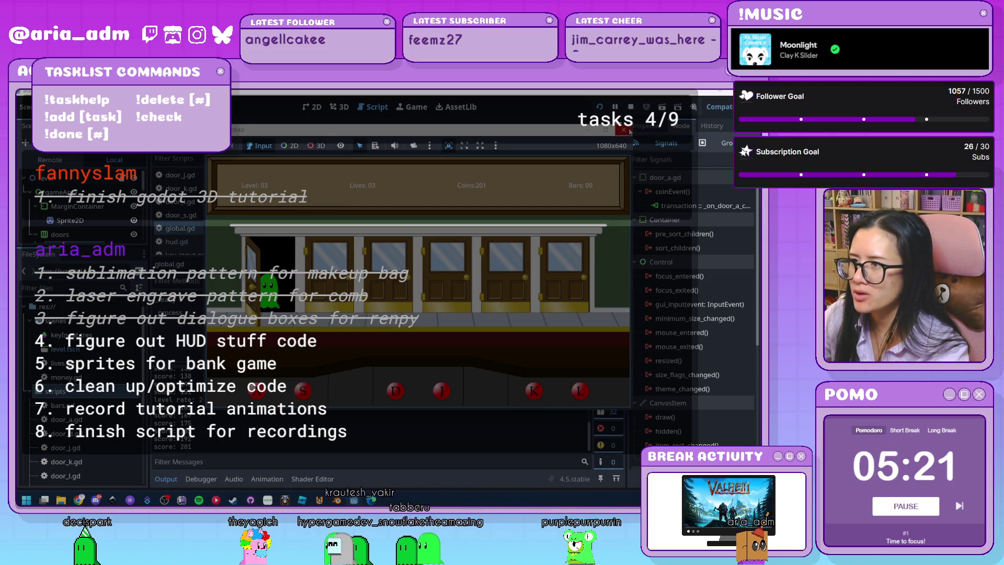
pyautogui.press('F8')
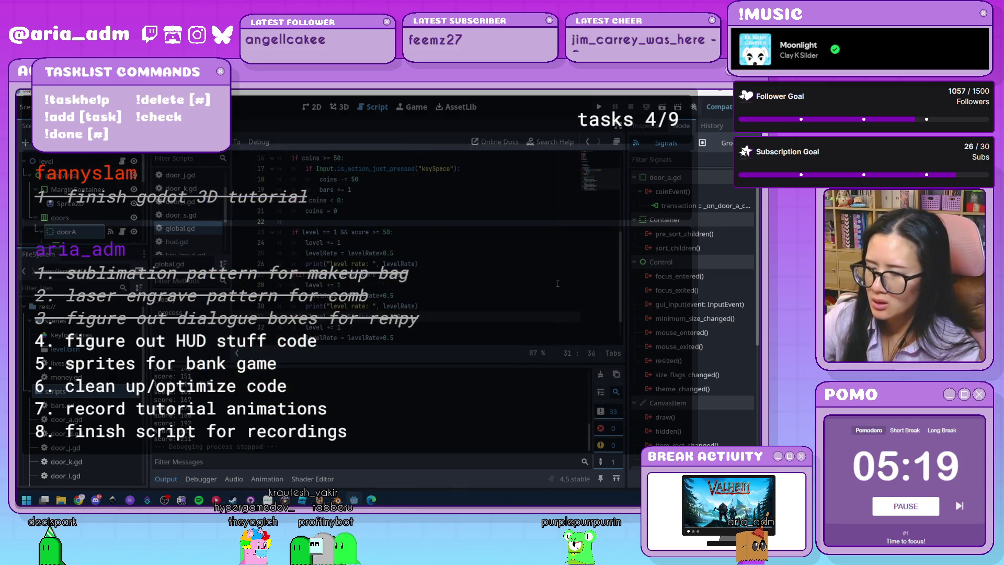
# Step: Collapse the Output panel and scroll global.gd up to its variable declarations
pyautogui.click(502, 284)
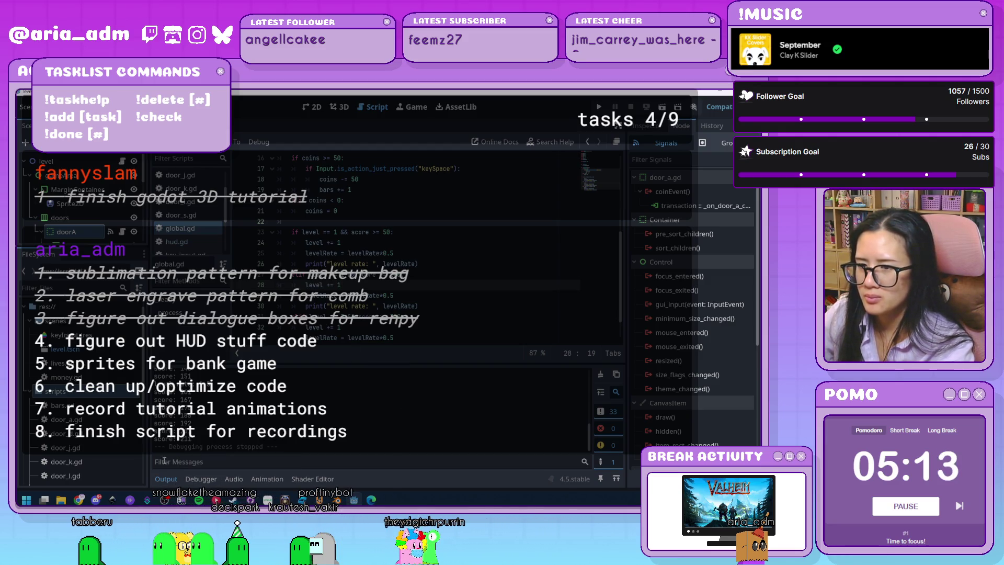
pyautogui.click(165, 479)
pyautogui.click(396, 327)
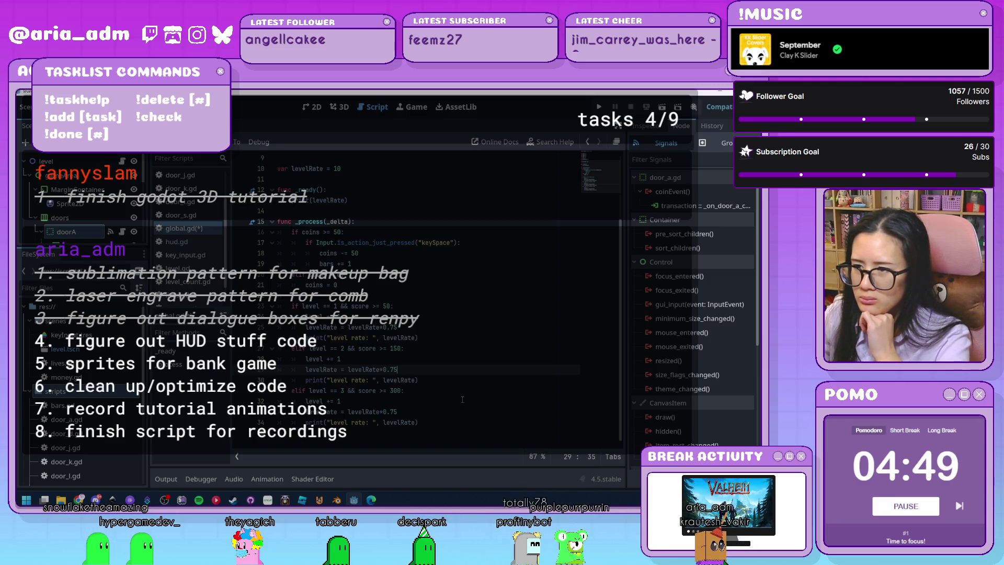
pyautogui.scroll(3, 463, 399)
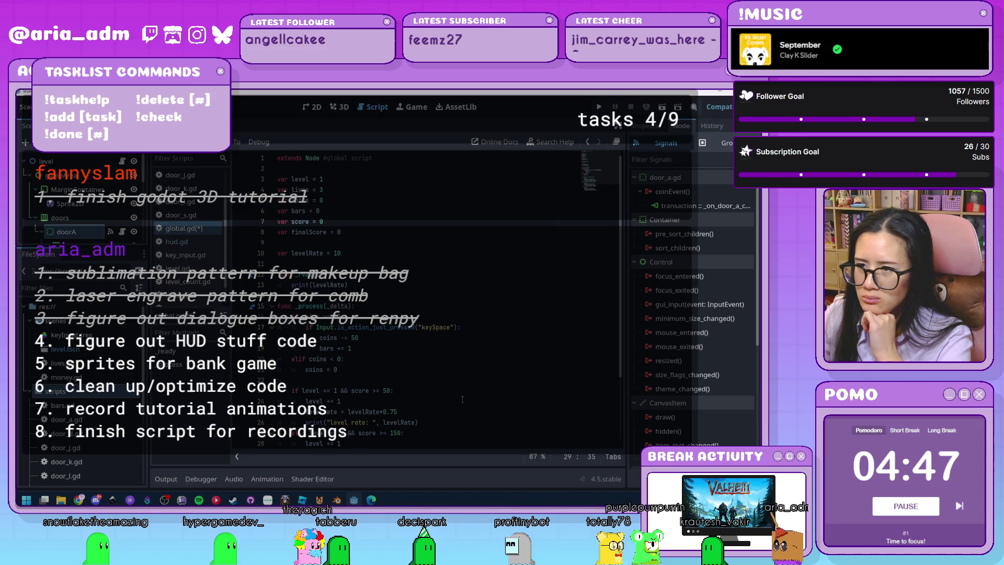
pyautogui.scroll(-3, 463, 399)
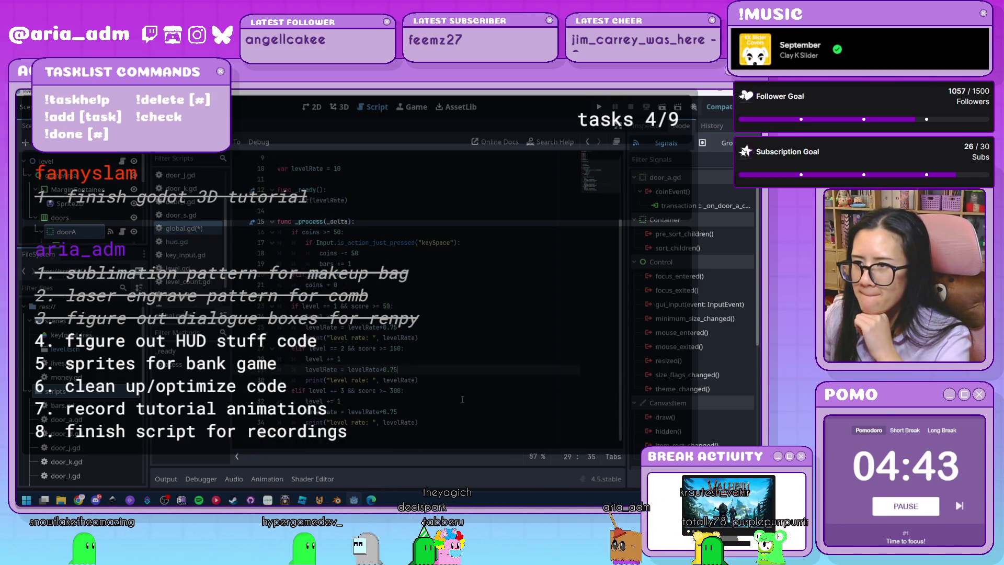
pyautogui.scroll(1, 462, 400)
pyautogui.scroll(2, 356, 246)
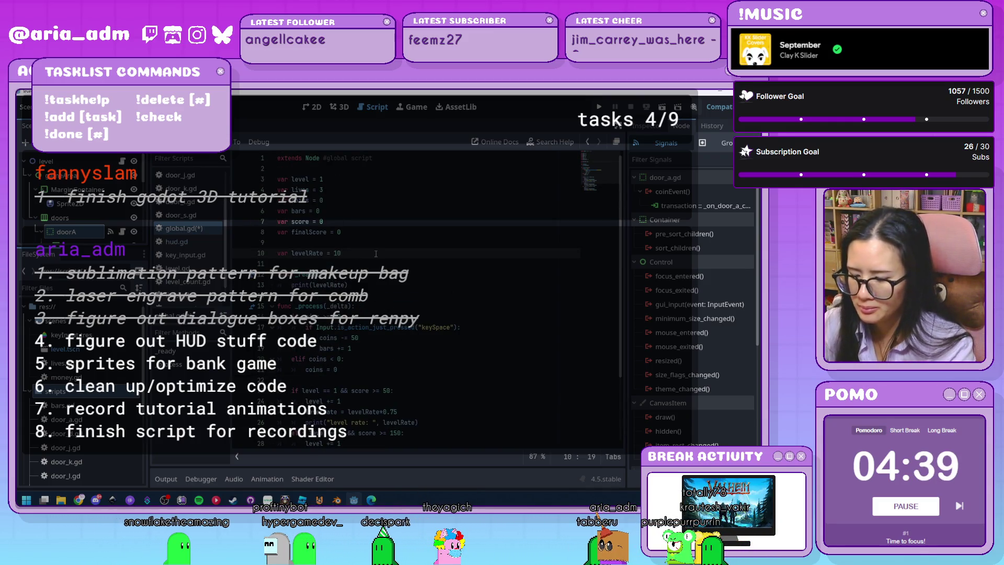
# Step: Add 'var nextLevel = 50' and 'var currentLevel = 1' on new lines after 'var levelRate = 10'
pyautogui.press('Return')
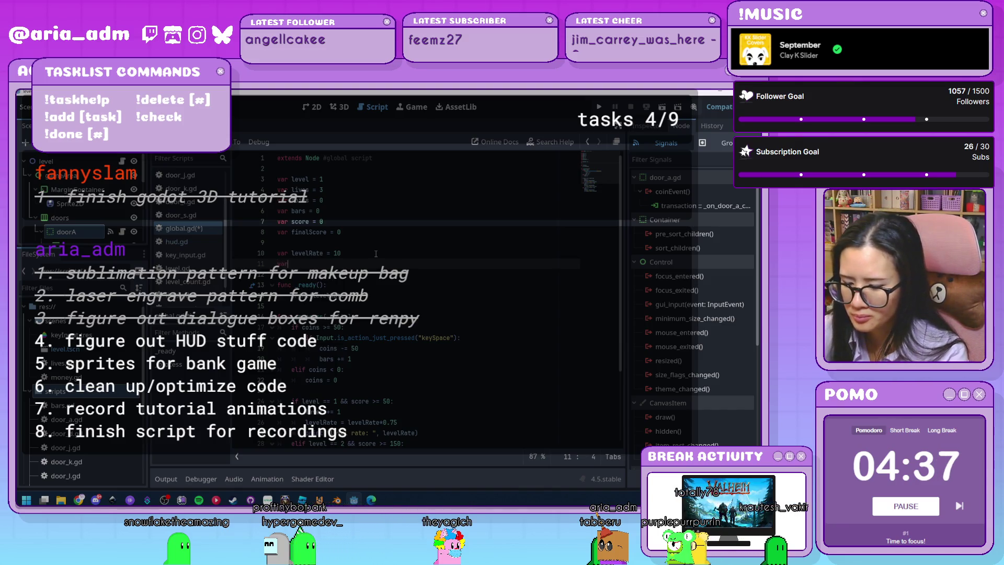
pyautogui.write('var nextLev')
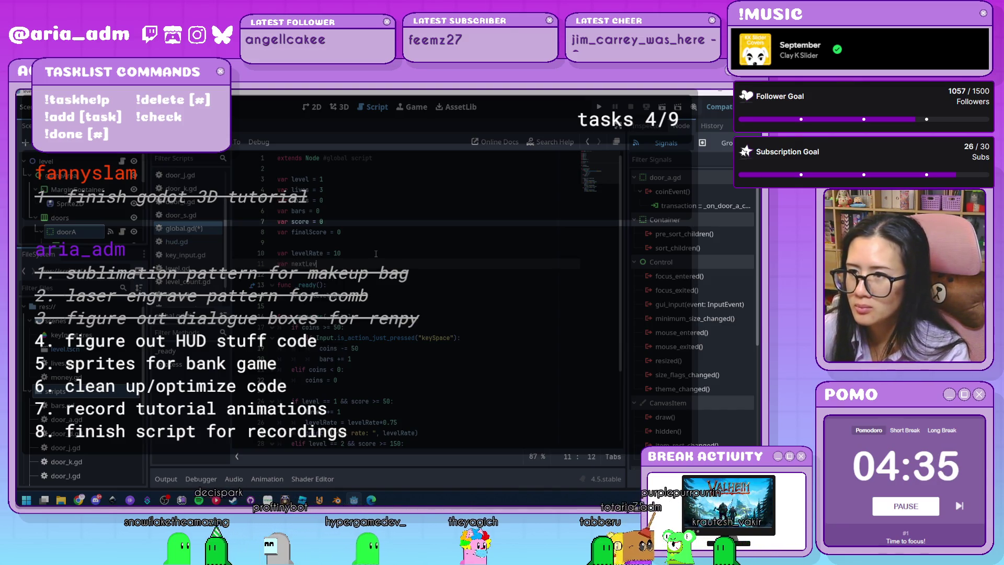
pyautogui.write('el = ')
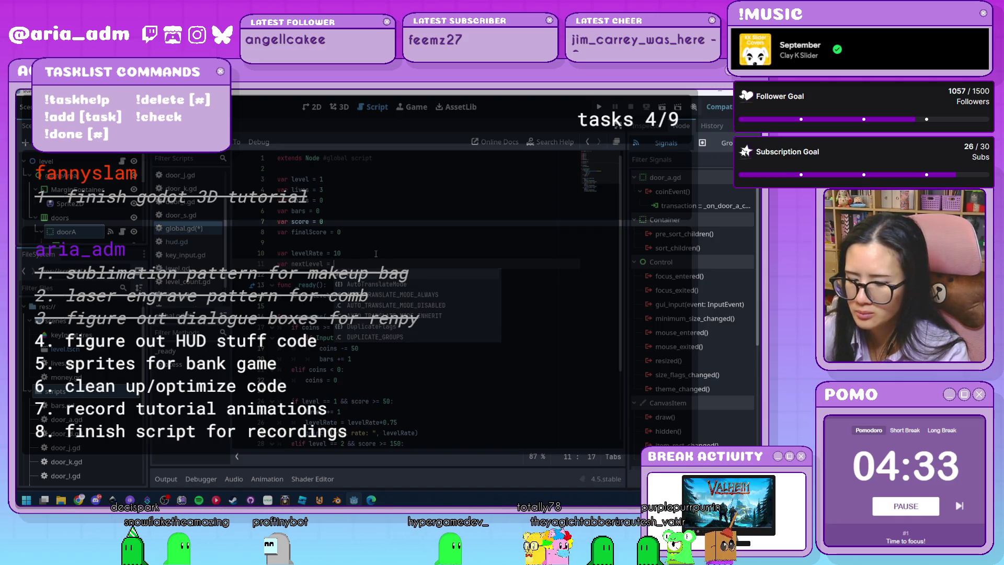
pyautogui.write('50')
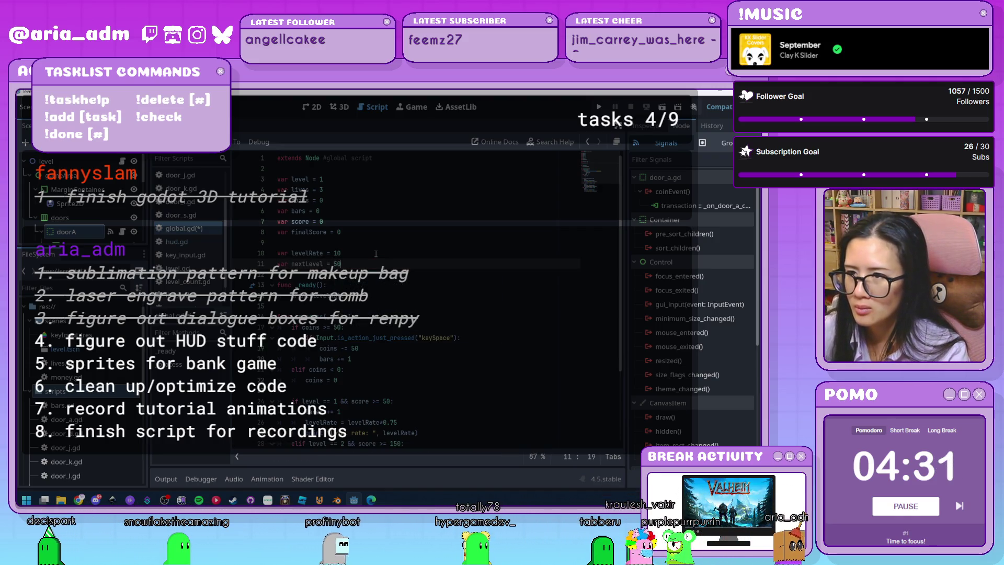
pyautogui.press('Return')
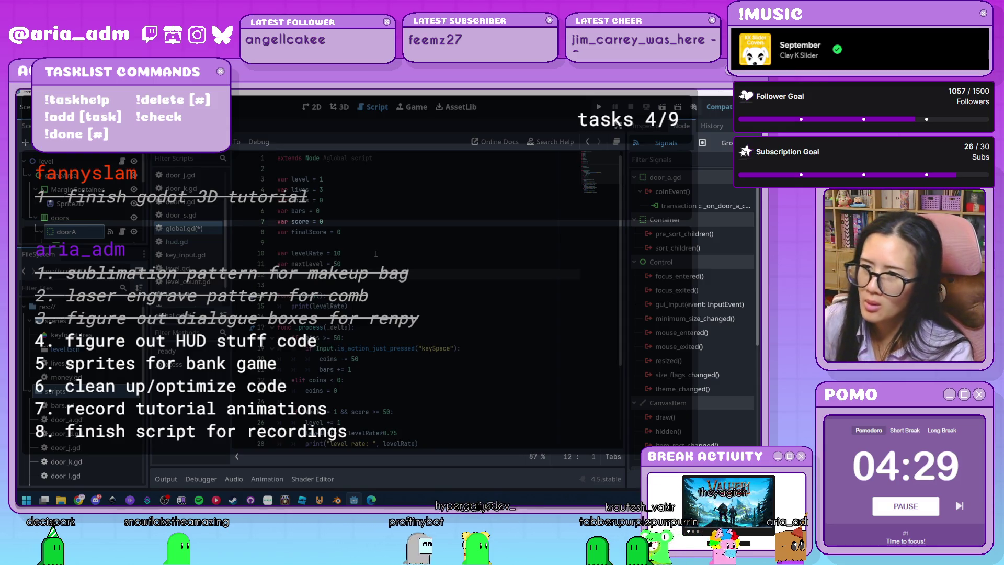
pyautogui.scroll(-3, 376, 253)
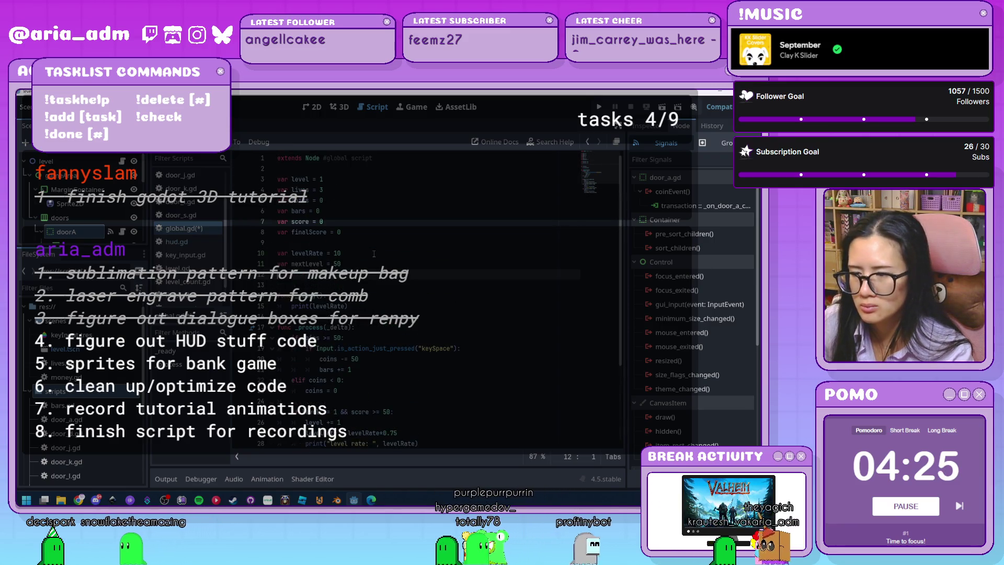
pyautogui.scroll(1, 373, 253)
pyautogui.scroll(-1, 374, 253)
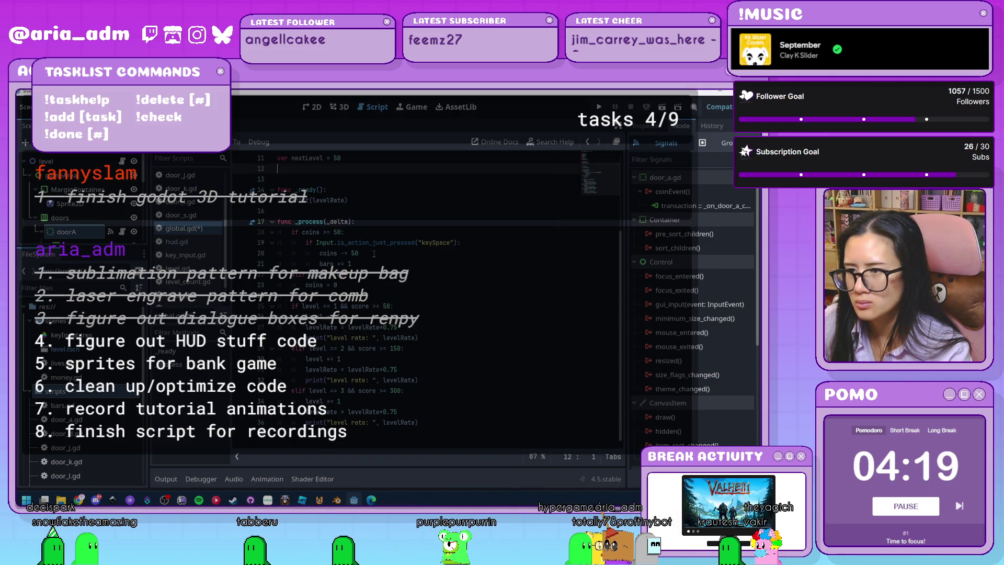
pyautogui.scroll(4, 373, 254)
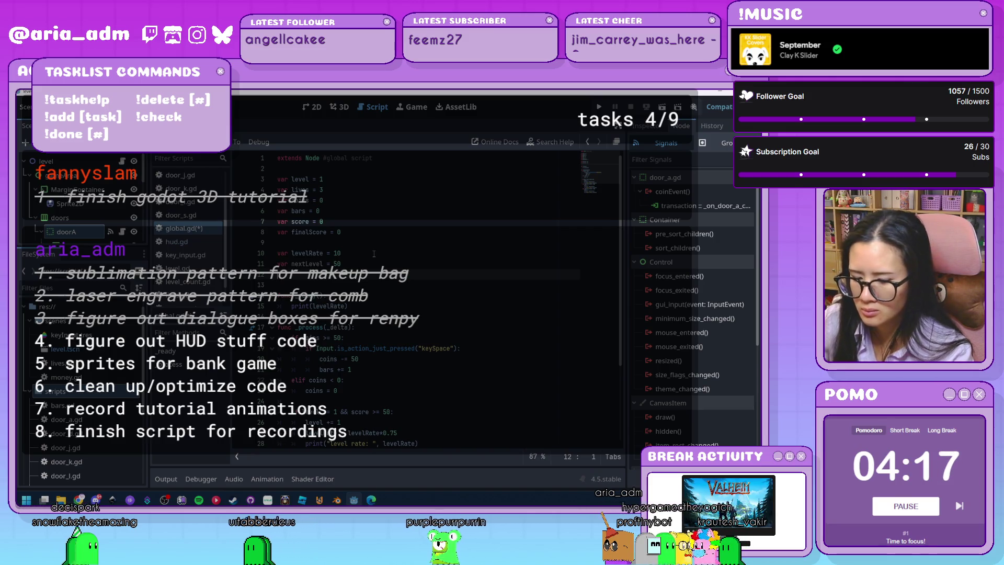
pyautogui.write('ar curre')
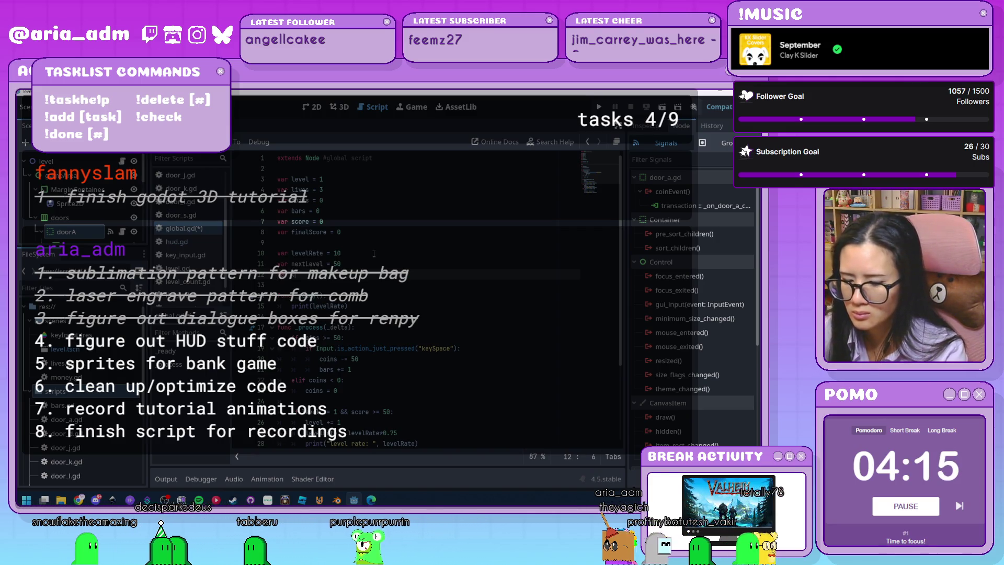
pyautogui.write('ntLevel = 1')
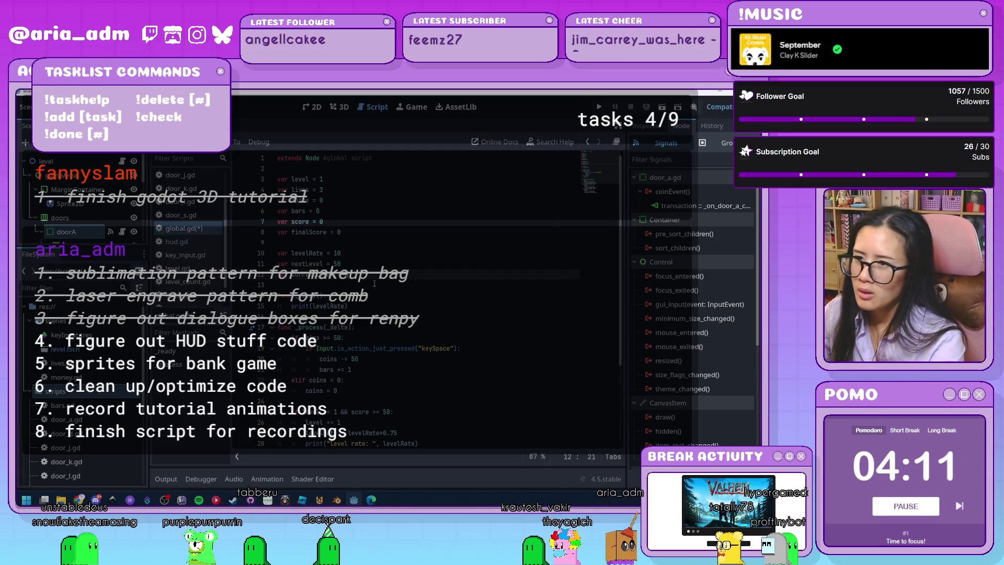
pyautogui.scroll(-3, 426, 298)
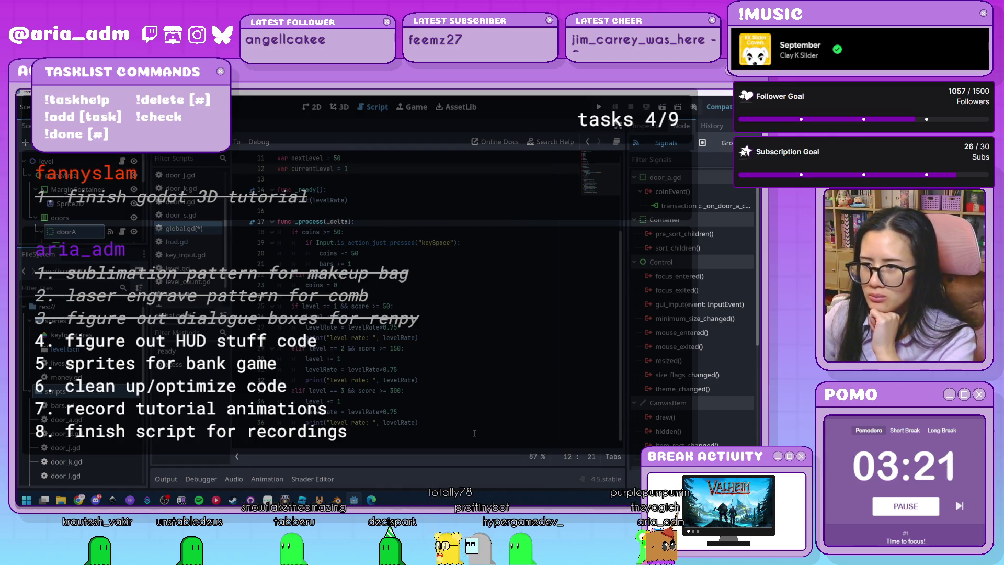
# Step: Add blank, unindented lines after the final levelRate print line at the end of global.gd
pyautogui.click(449, 424)
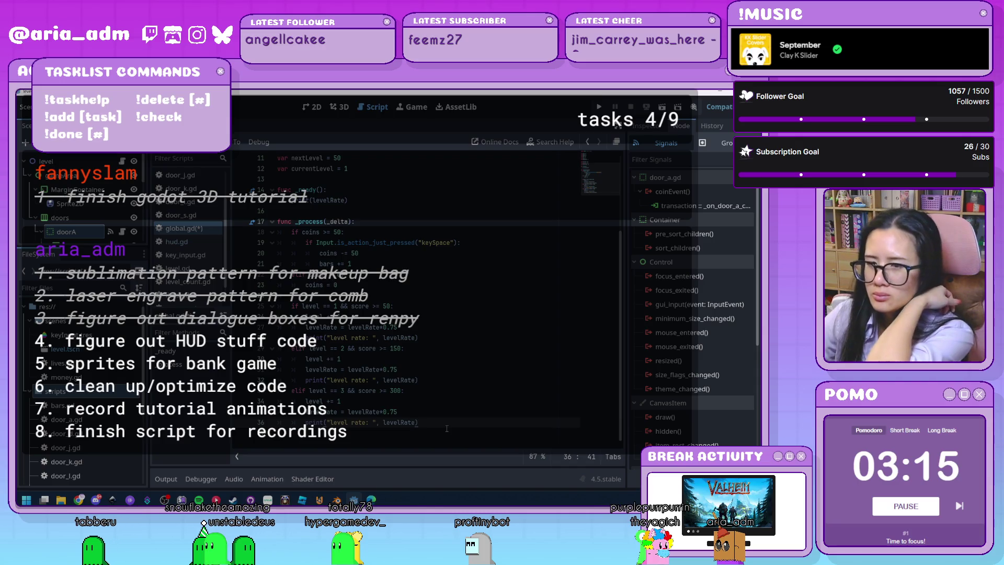
pyautogui.scroll(3, 448, 386)
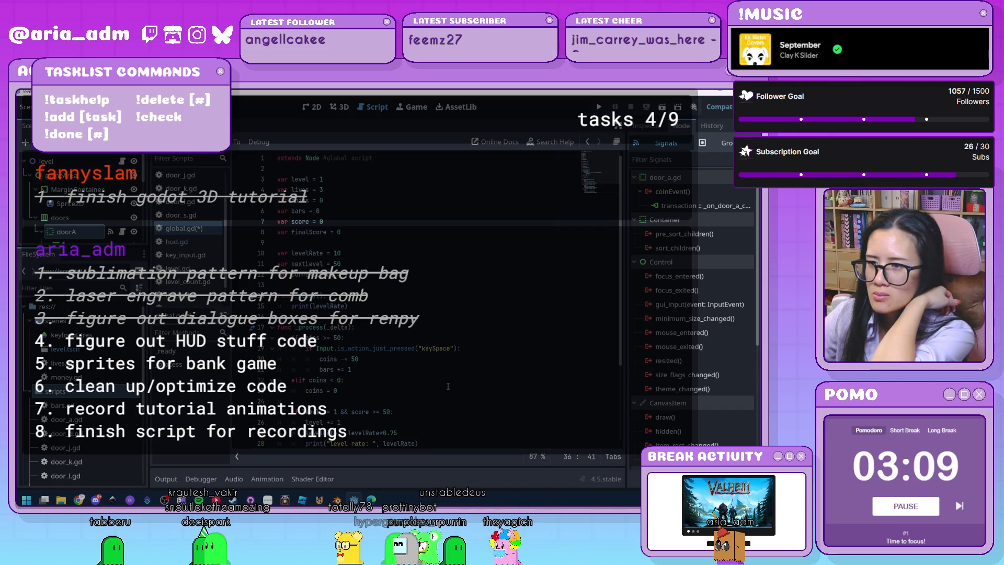
pyautogui.scroll(-3, 448, 385)
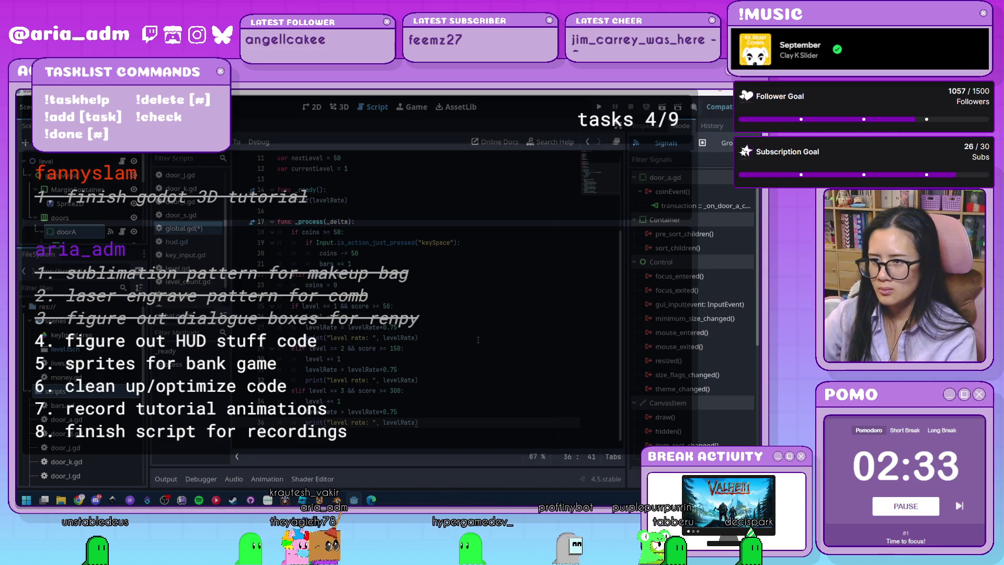
pyautogui.press('Return')
pyautogui.press('Return')
pyautogui.press('BackSpace')
pyautogui.press('BackSpace')
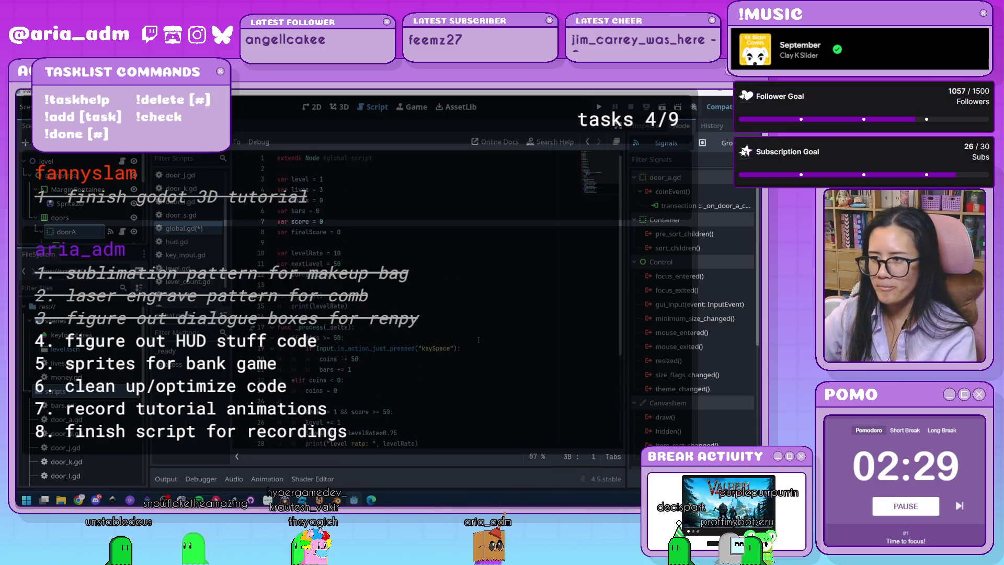
pyautogui.scroll(3, 382, 311)
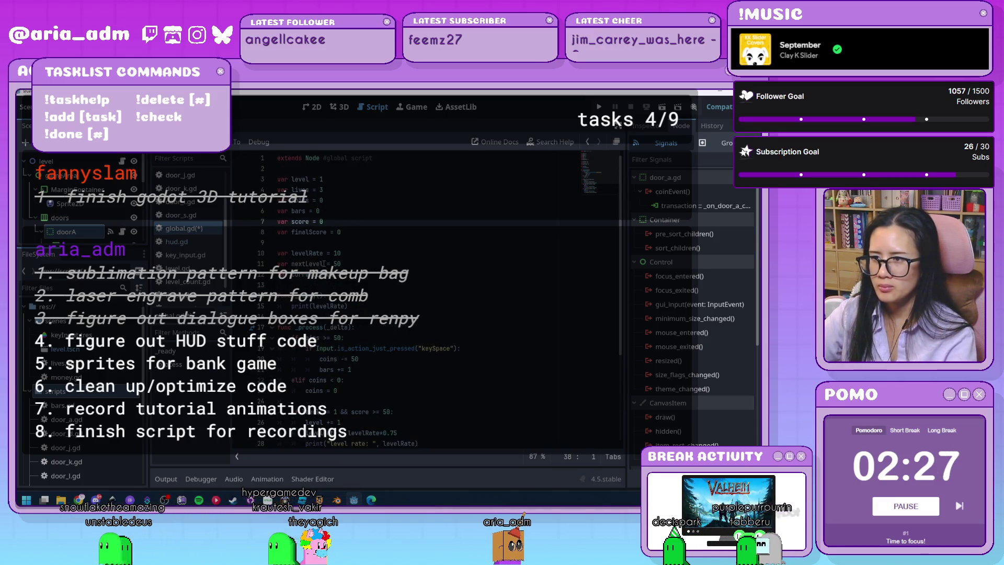
pyautogui.scroll(-4, 447, 336)
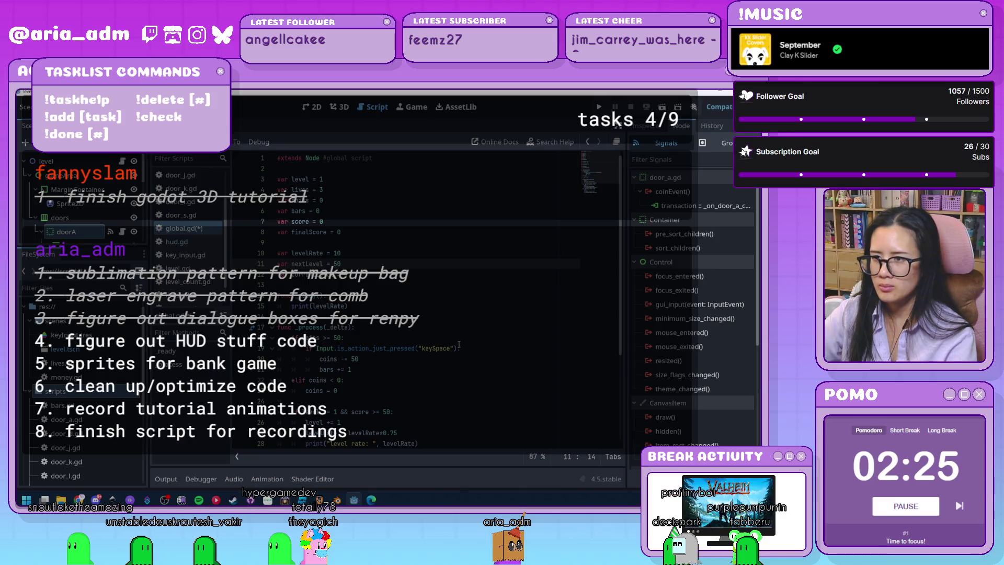
pyautogui.scroll(3, 462, 349)
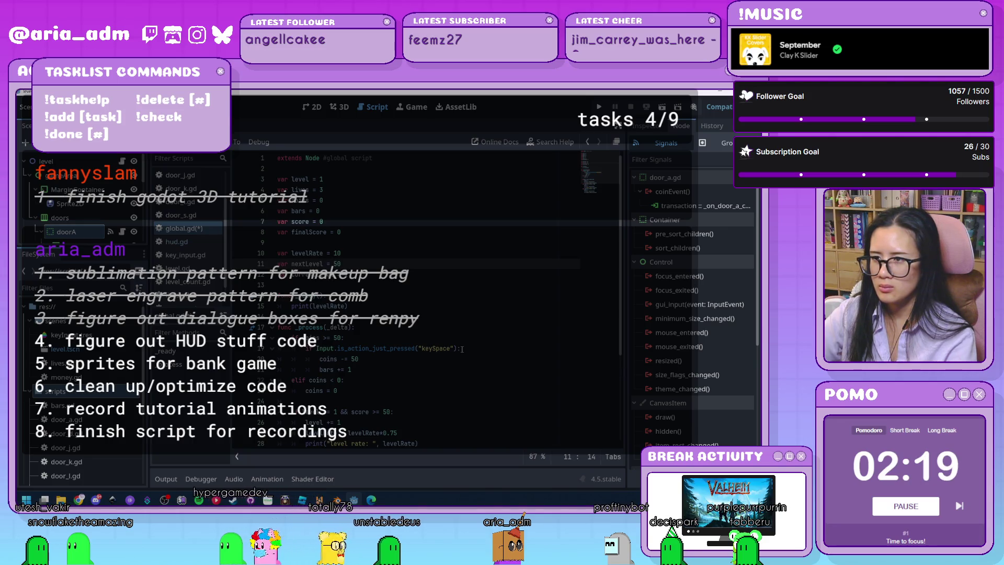
pyautogui.scroll(-4, 462, 349)
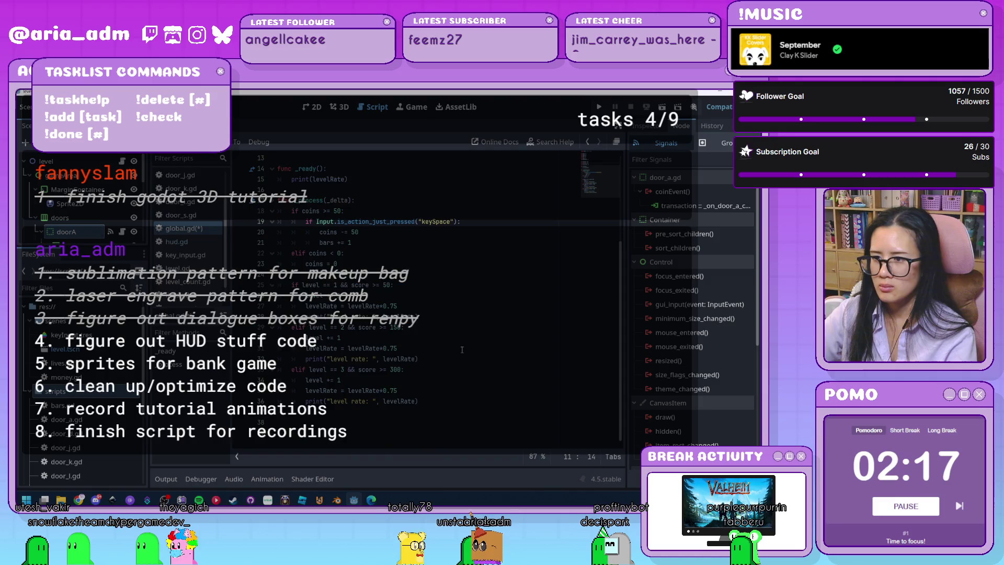
# Step: Write a new advance() function whose body sets level = level + 1, then begin the levelRate line
pyautogui.click(361, 425)
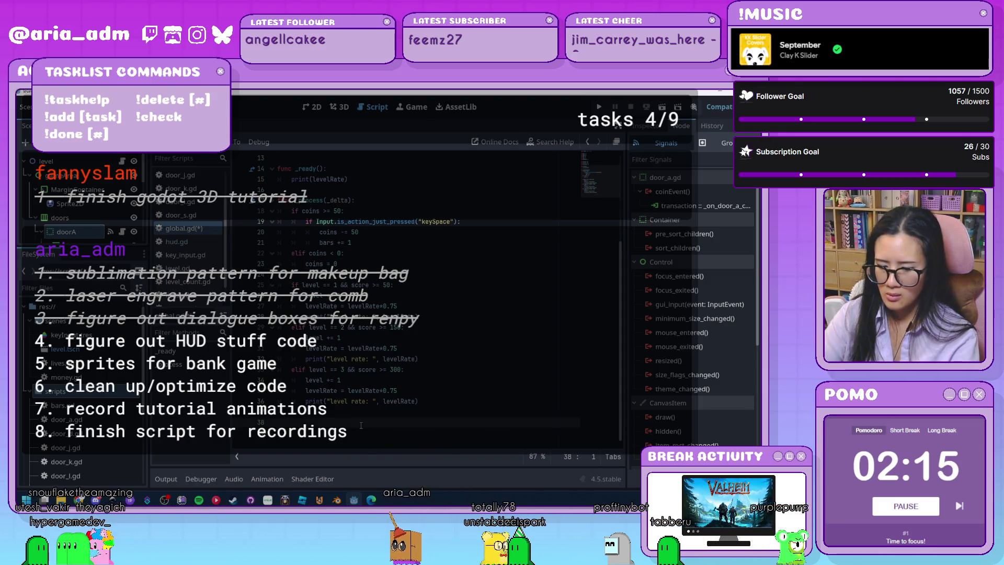
pyautogui.write('func _advan')
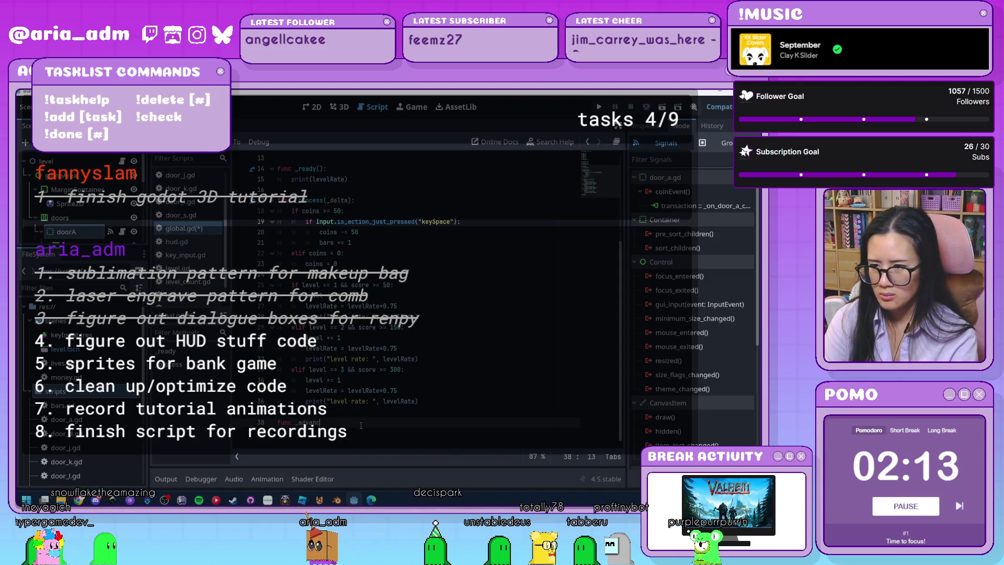
pyautogui.write('c')
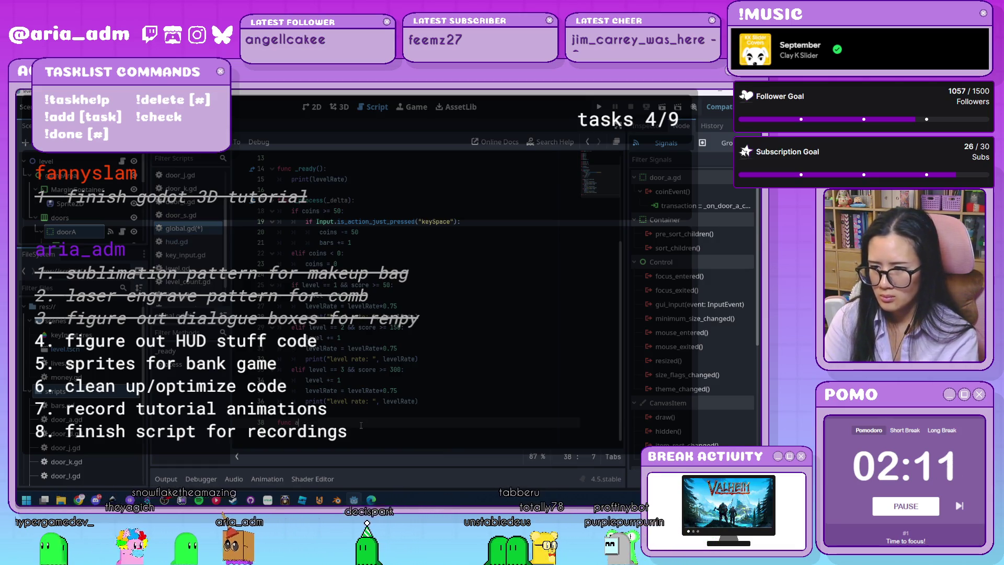
pyautogui.write('()')
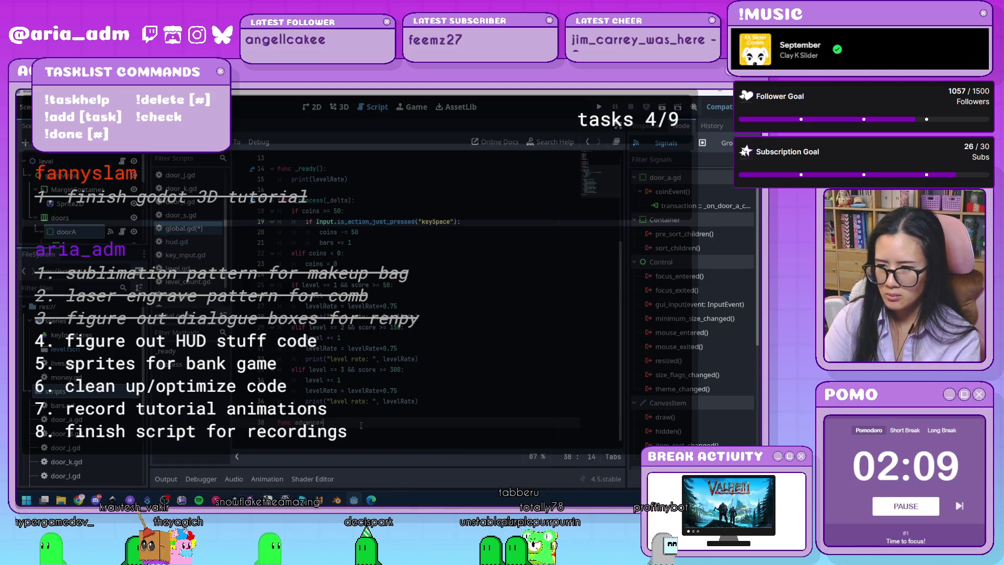
pyautogui.write(':')
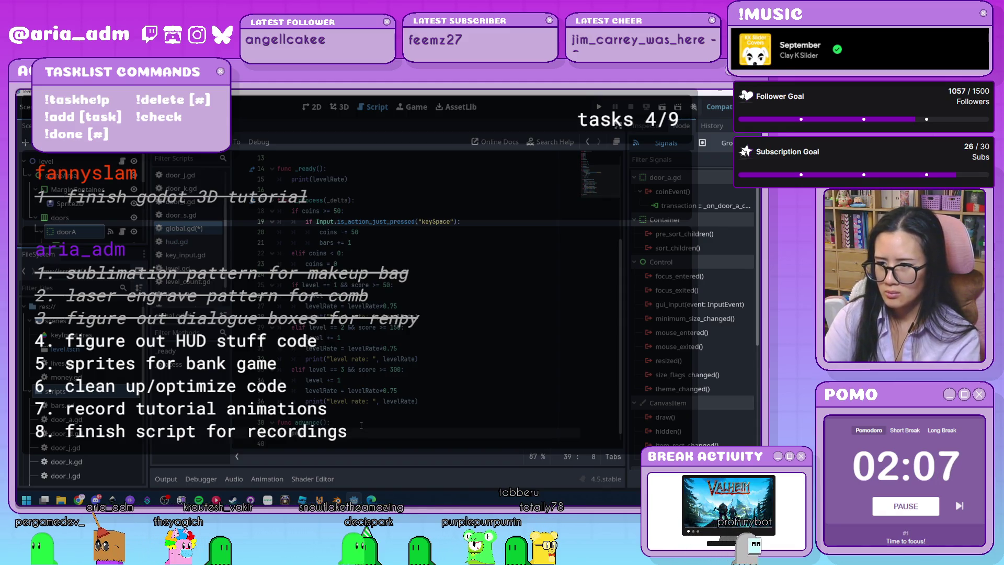
pyautogui.press('Return')
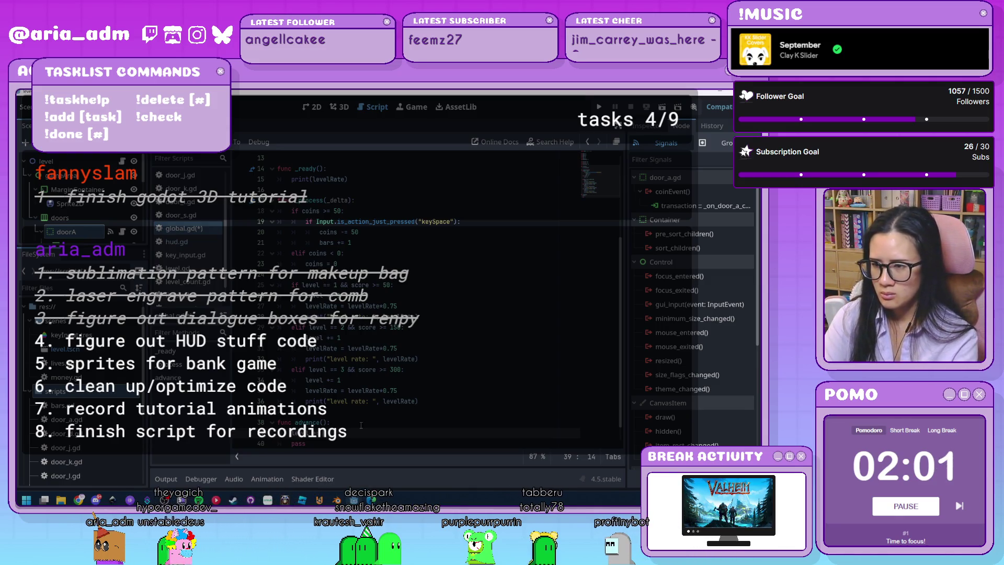
pyautogui.write('e')
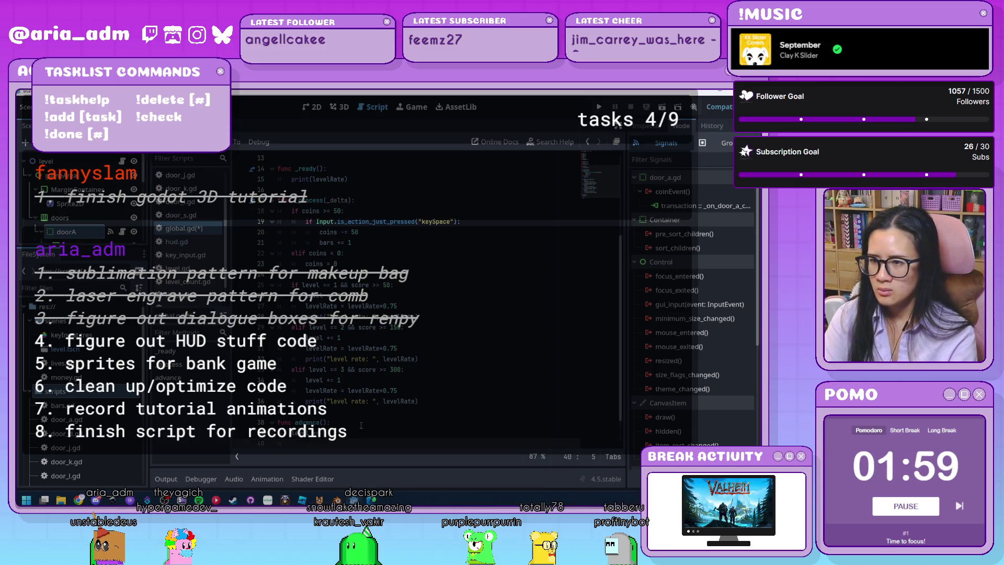
pyautogui.scroll(-1, 359, 415)
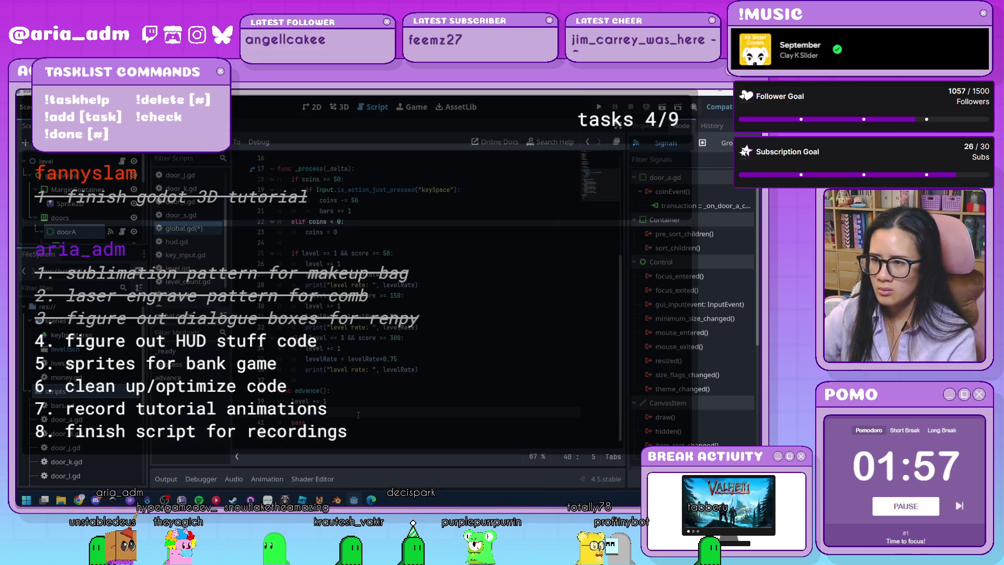
pyautogui.write('pr')
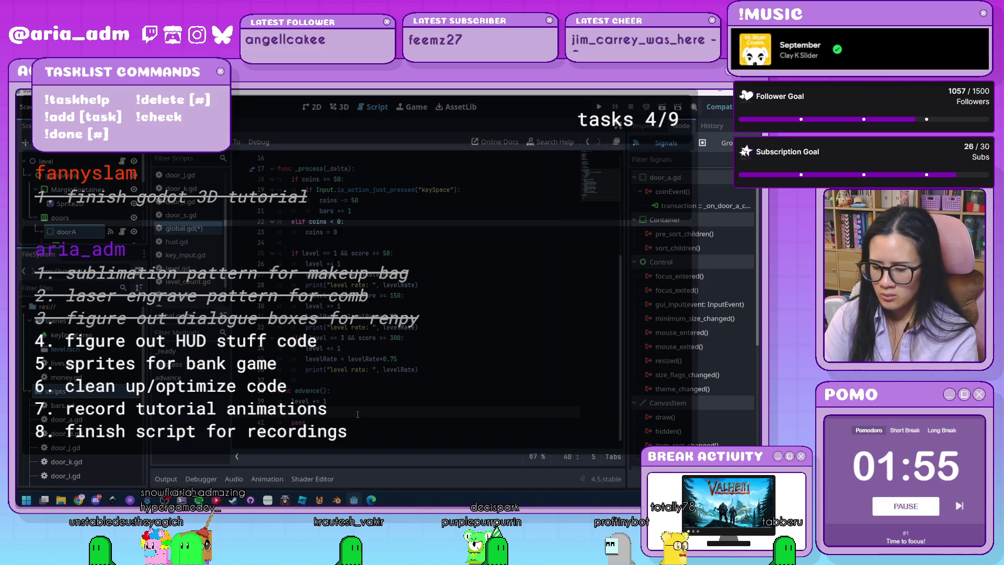
pyautogui.write('t("le')
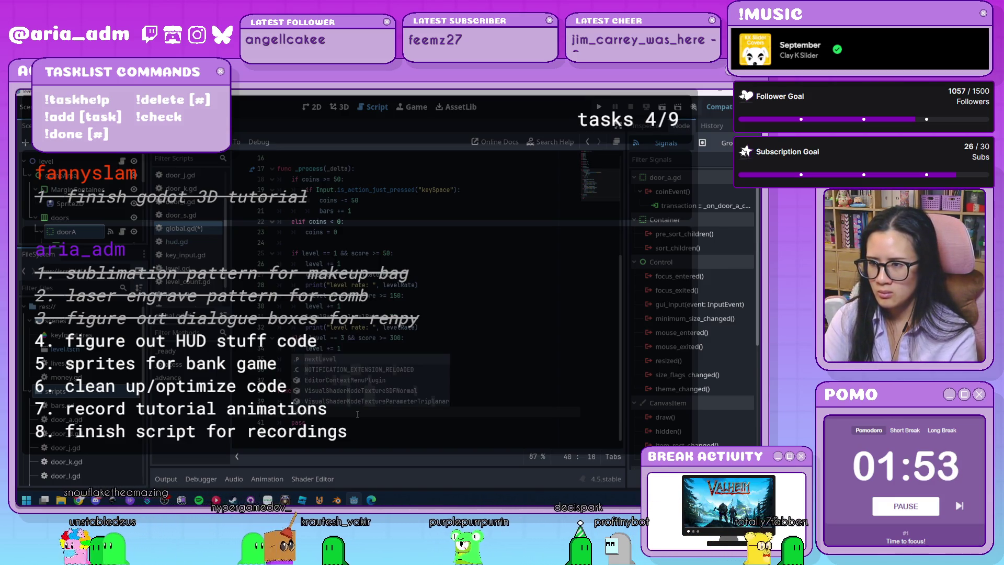
pyautogui.write(' = lev')
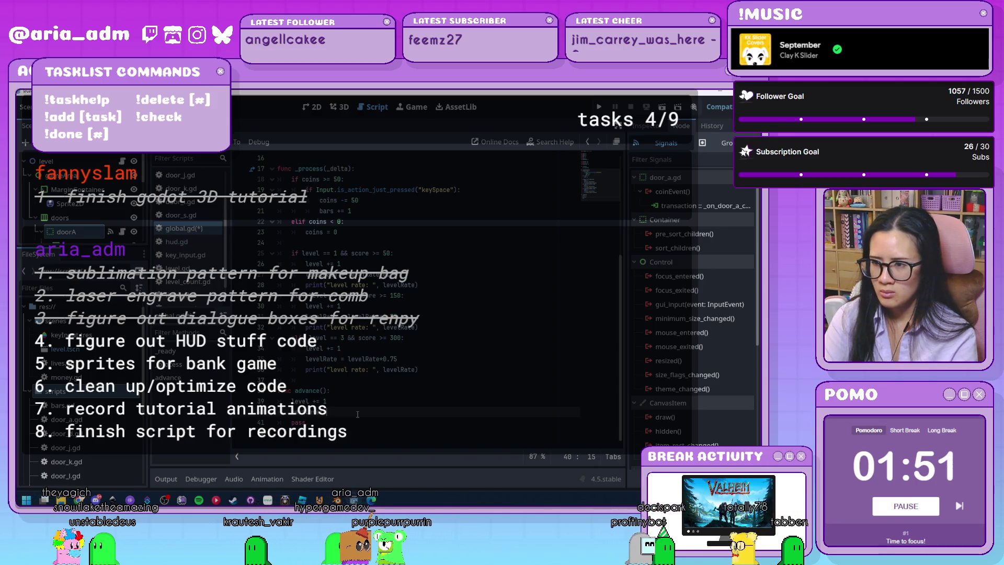
pyautogui.write('el')
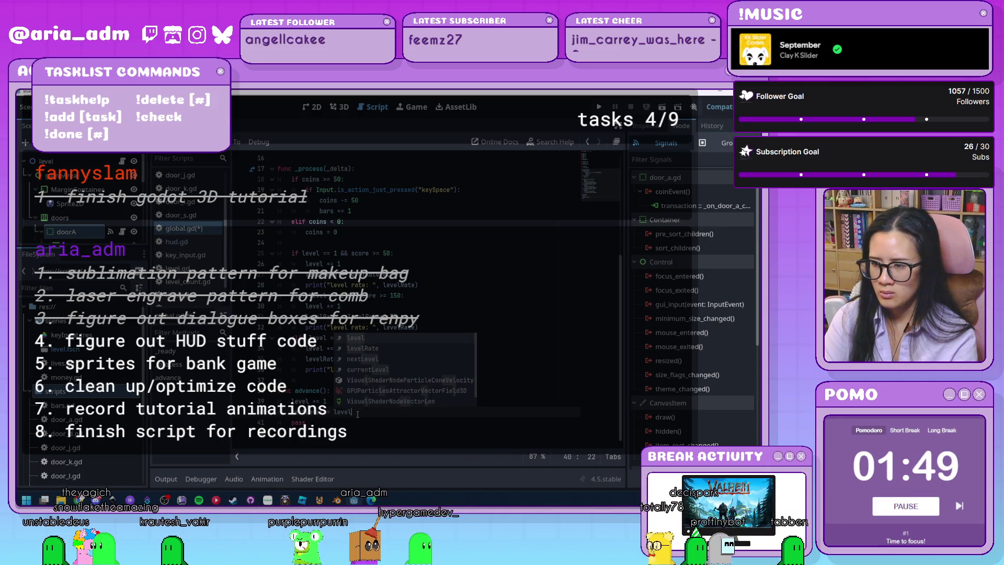
pyautogui.write(' + 1')
pyautogui.press('Return')
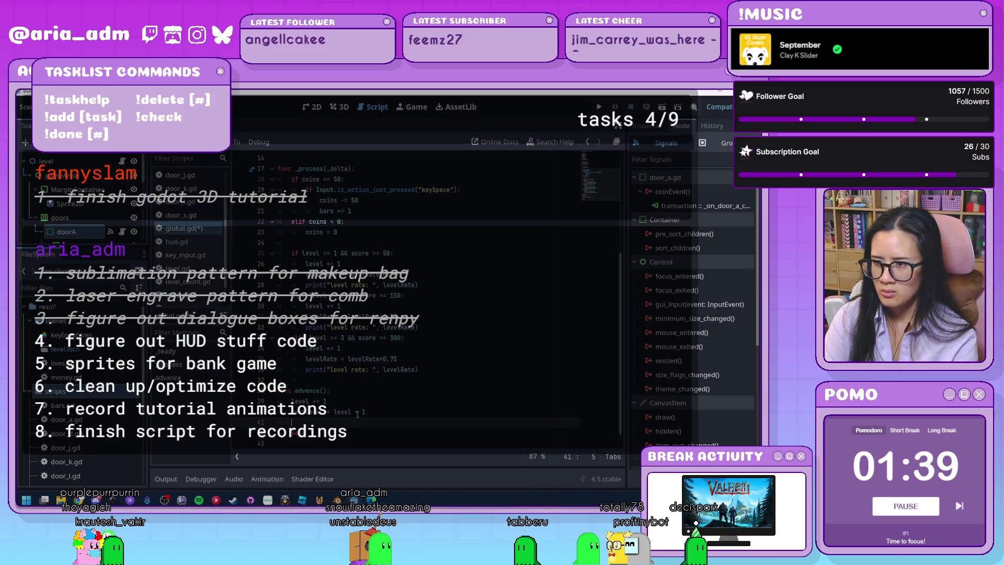
pyautogui.write('levelRate ')
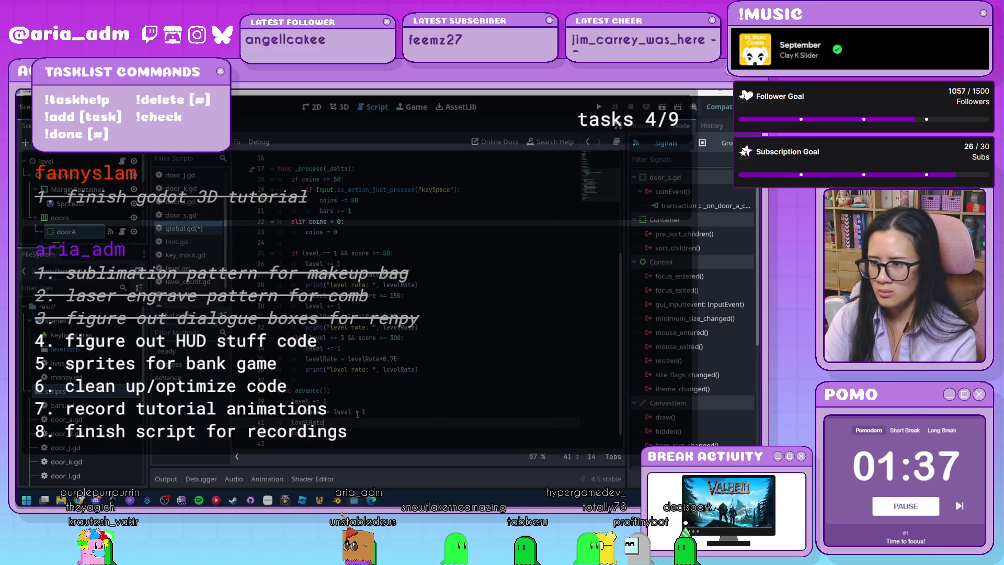
pyautogui.write('= level')
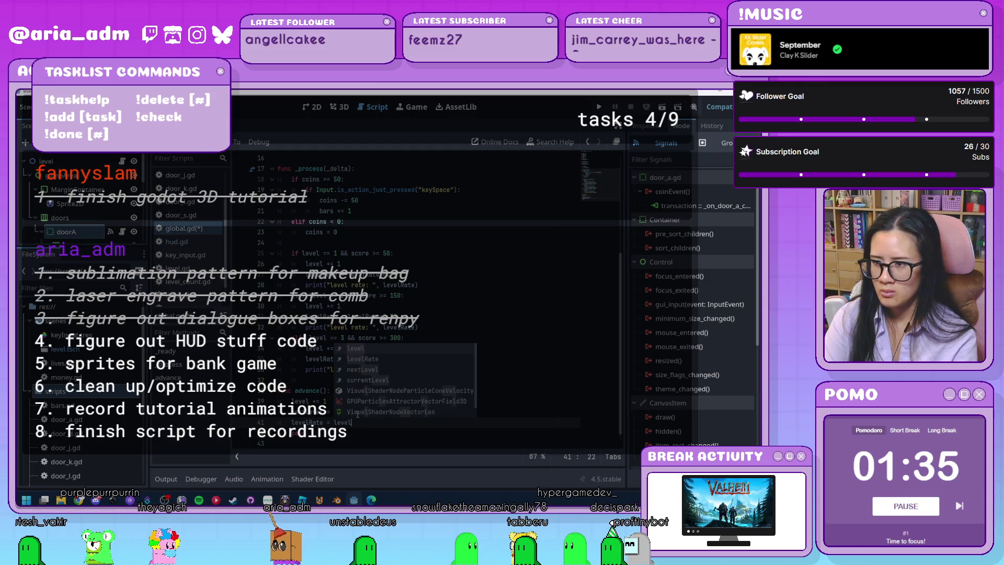
pyautogui.write('Ra')
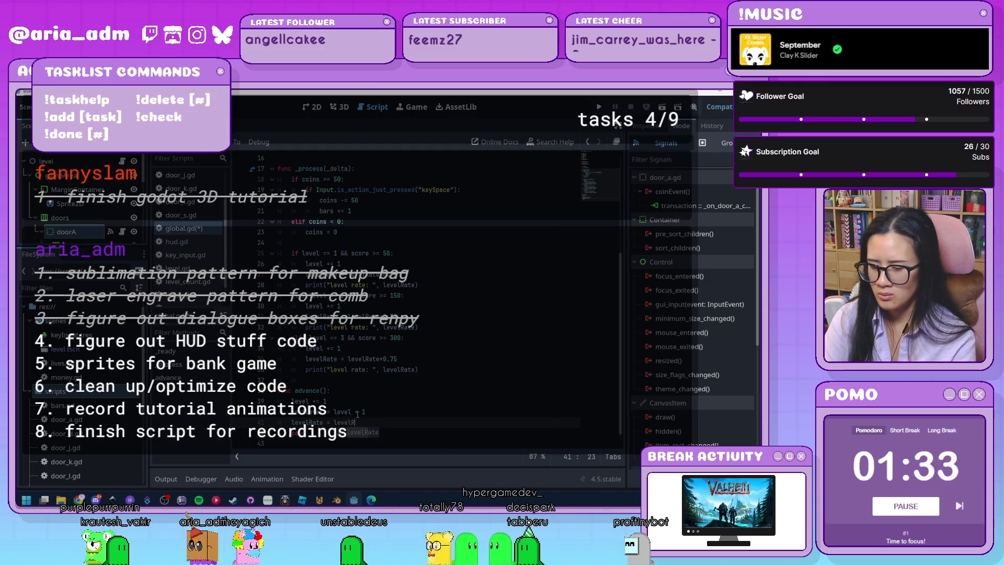
pyautogui.write('te*')
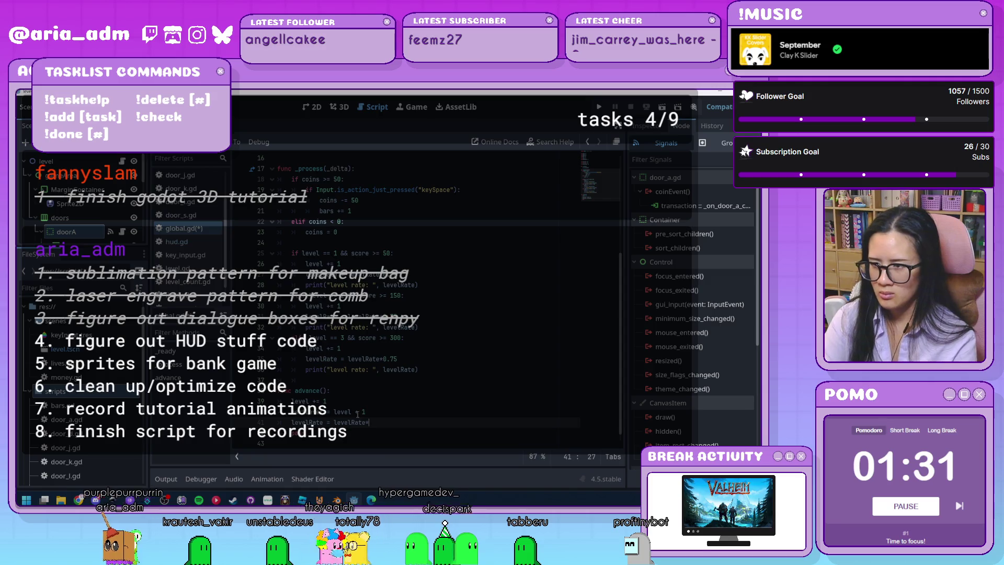
pyautogui.write('0.75')
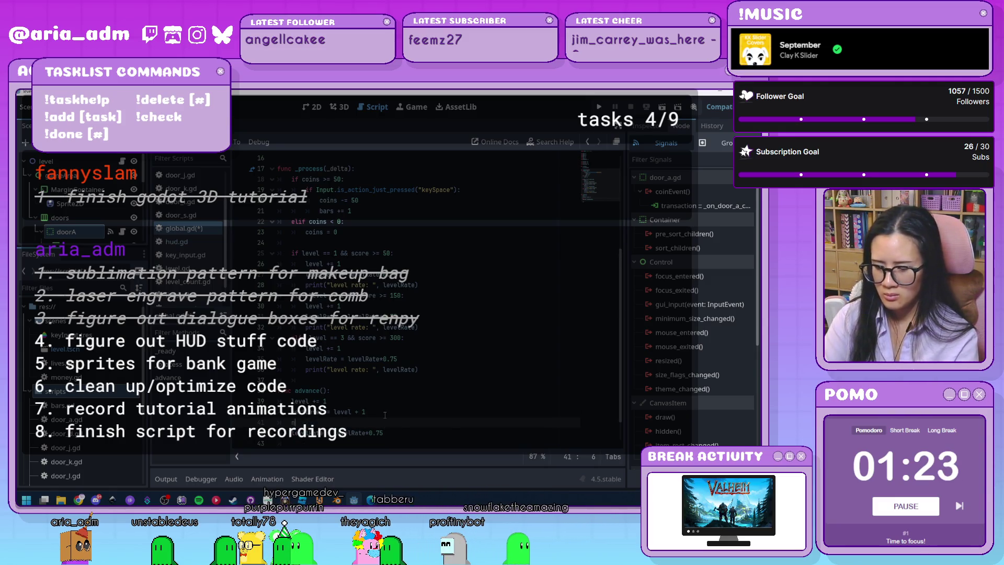
# Step: Complete levelRate = levelRate*0.75 and start a nextScore = nextScore * line in advance()
pyautogui.write('Score =')
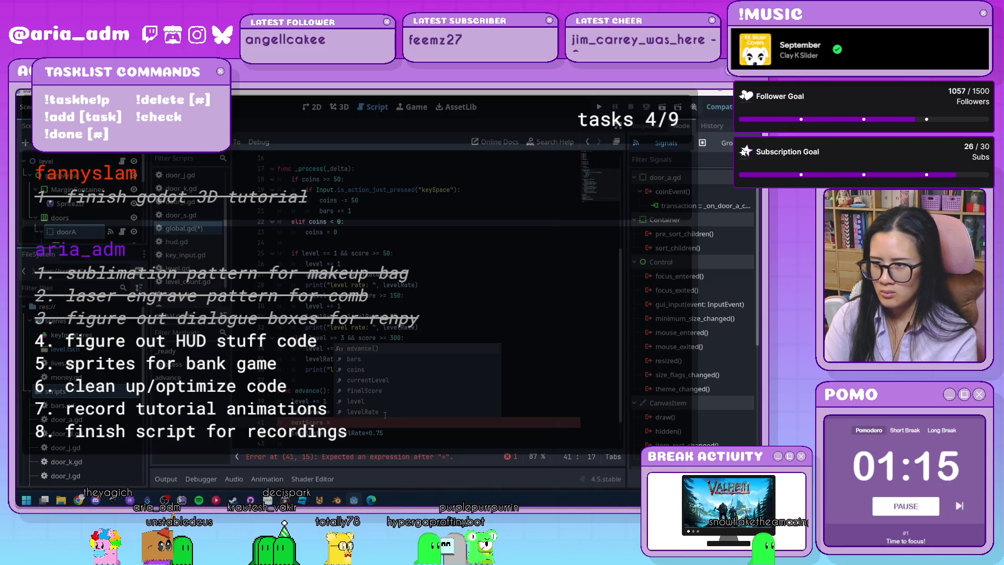
pyautogui.write('next')
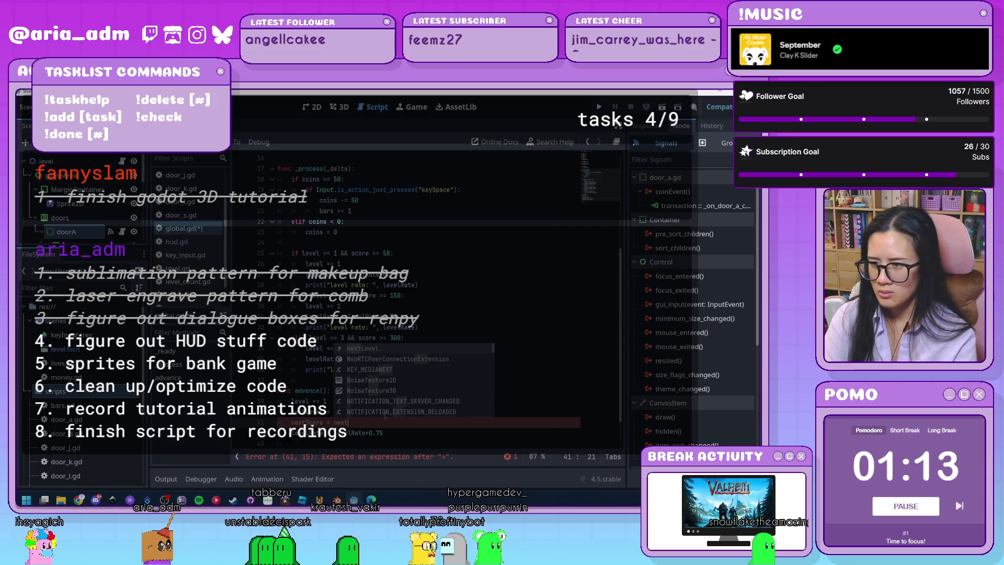
pyautogui.write('Score ')
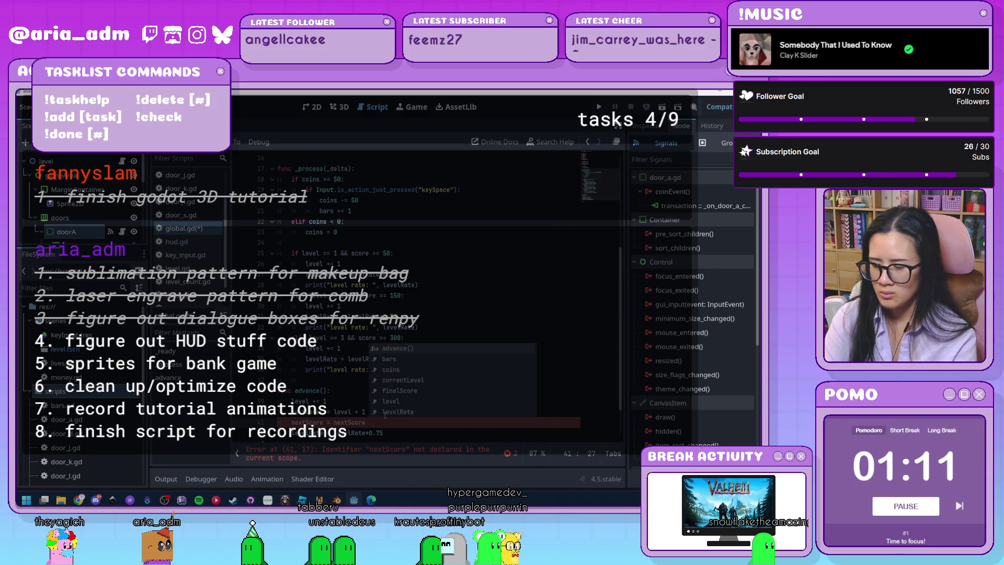
pyautogui.write('*')
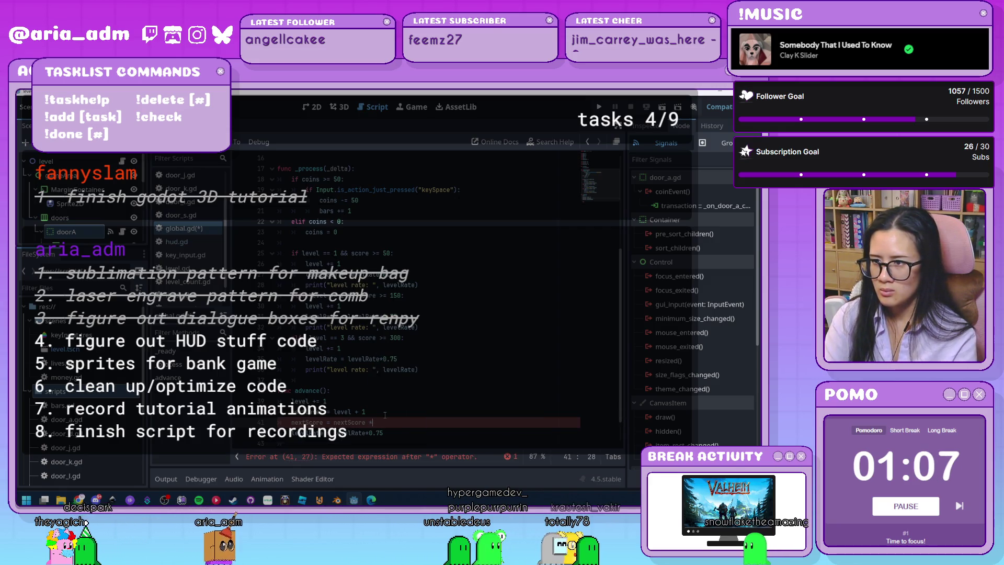
pyautogui.scroll(5, 385, 415)
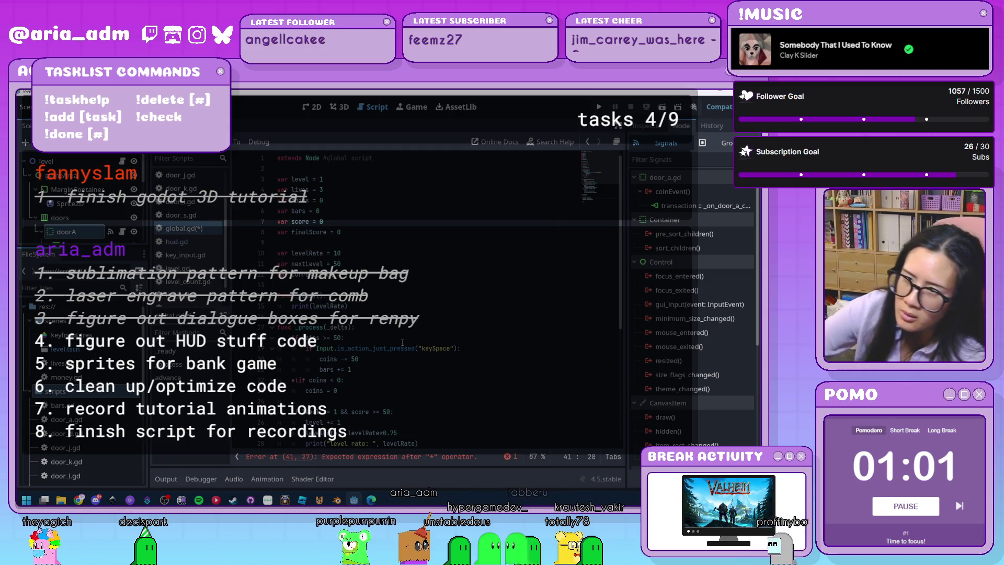
# Step: Delete the level += 1, nextLevel and unfinished nextScore lines, keeping only levelRate = levelRate*0.75
pyautogui.scroll(-6, 402, 342)
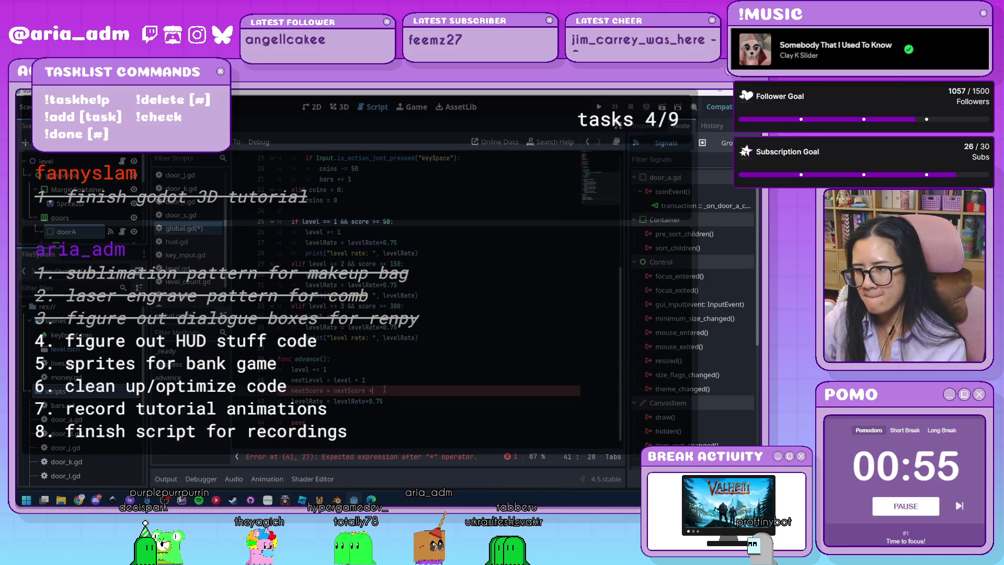
pyautogui.click(335, 380)
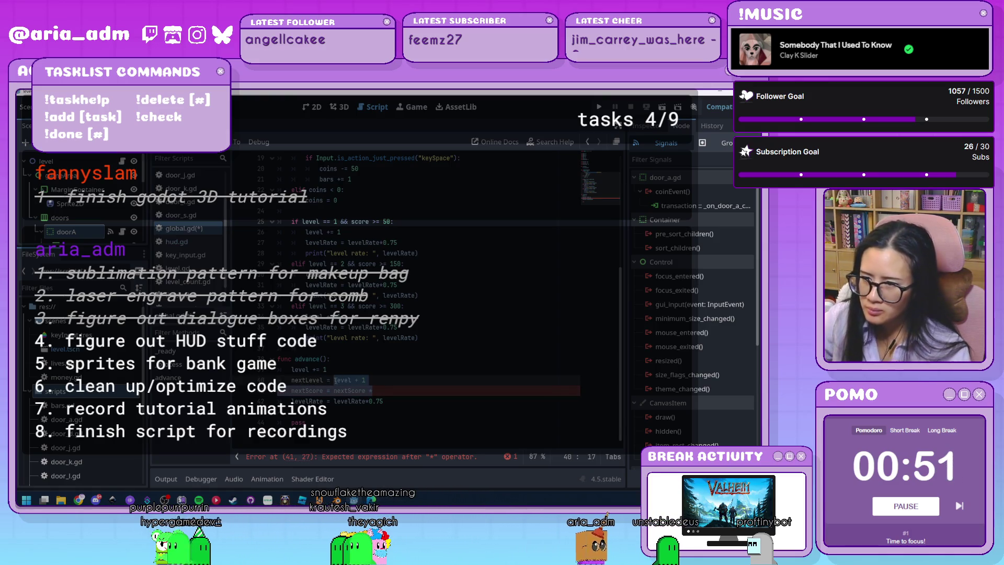
pyautogui.press('BackSpace')
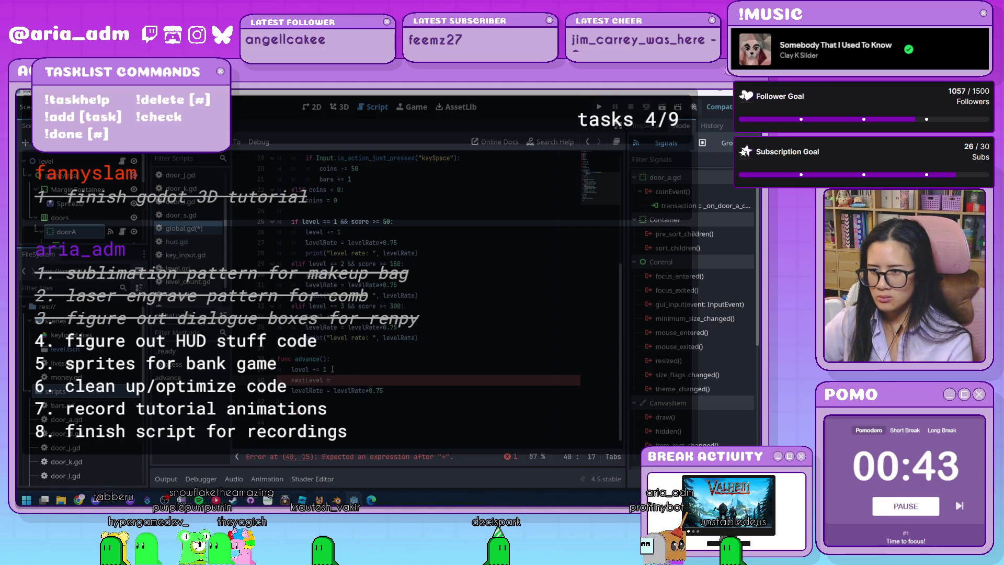
pyautogui.scroll(5, 332, 368)
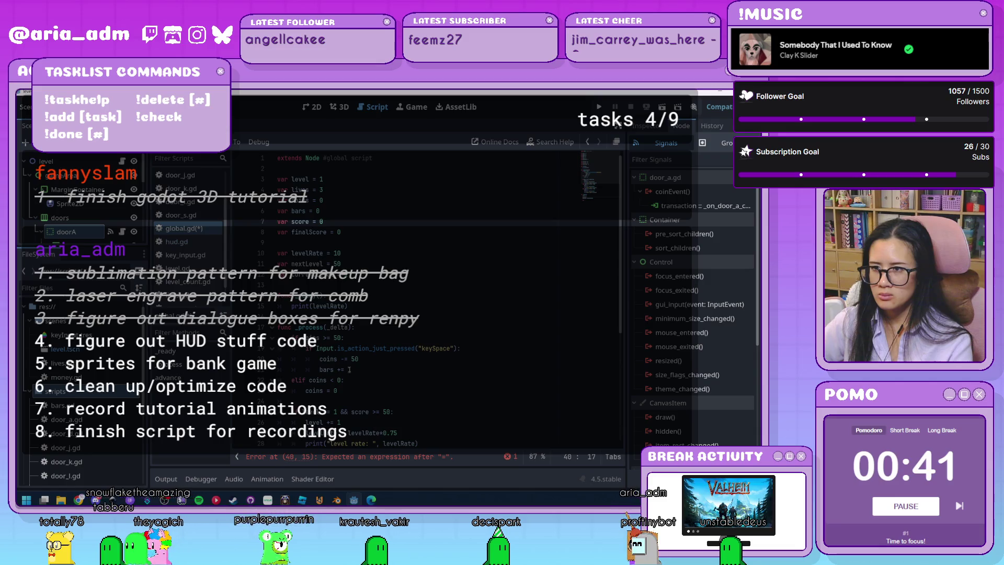
pyautogui.scroll(-5, 349, 369)
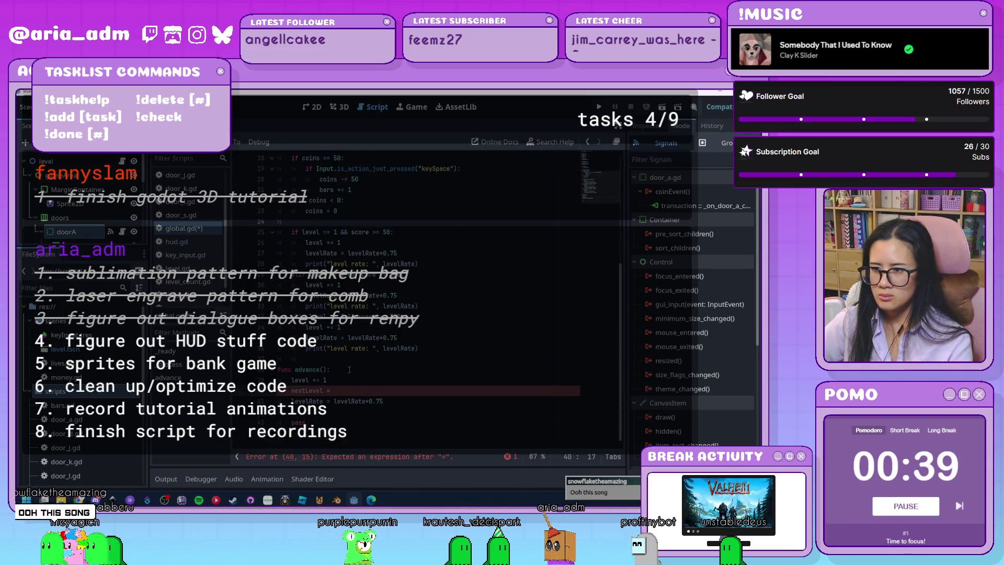
pyautogui.click(328, 381)
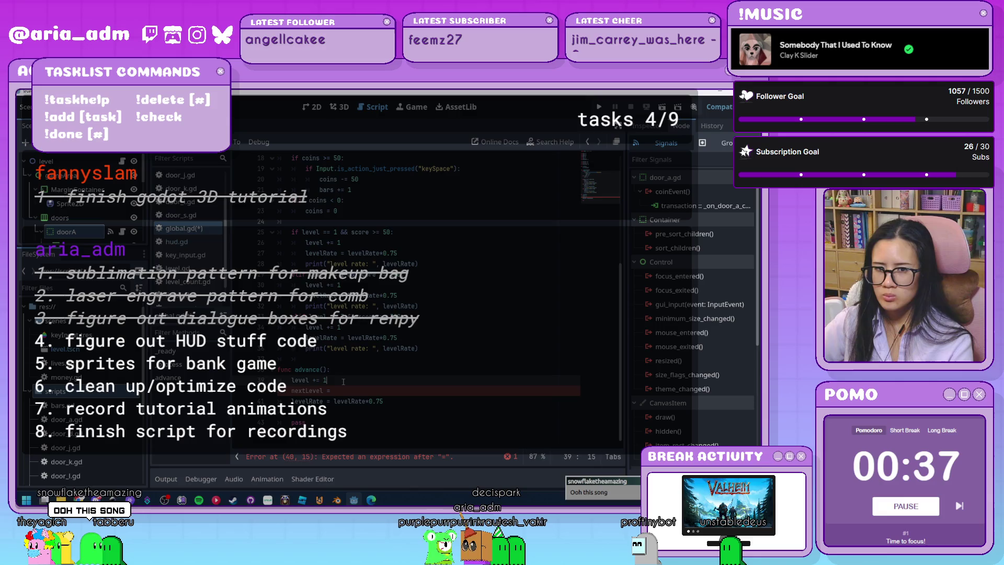
pyautogui.click(330, 390)
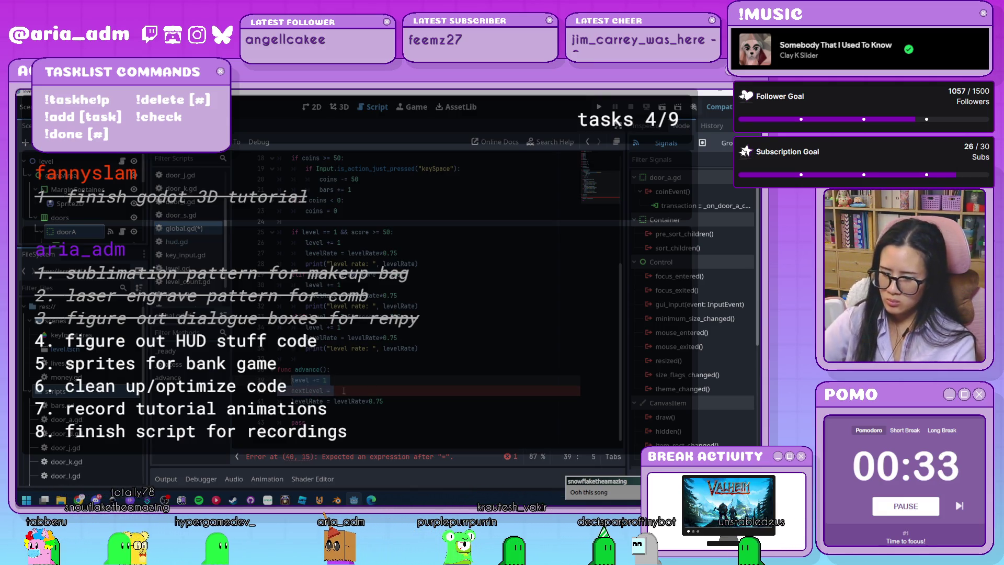
pyautogui.press('BackSpace')
pyautogui.press('BackSpace')
pyautogui.press('BackSpace')
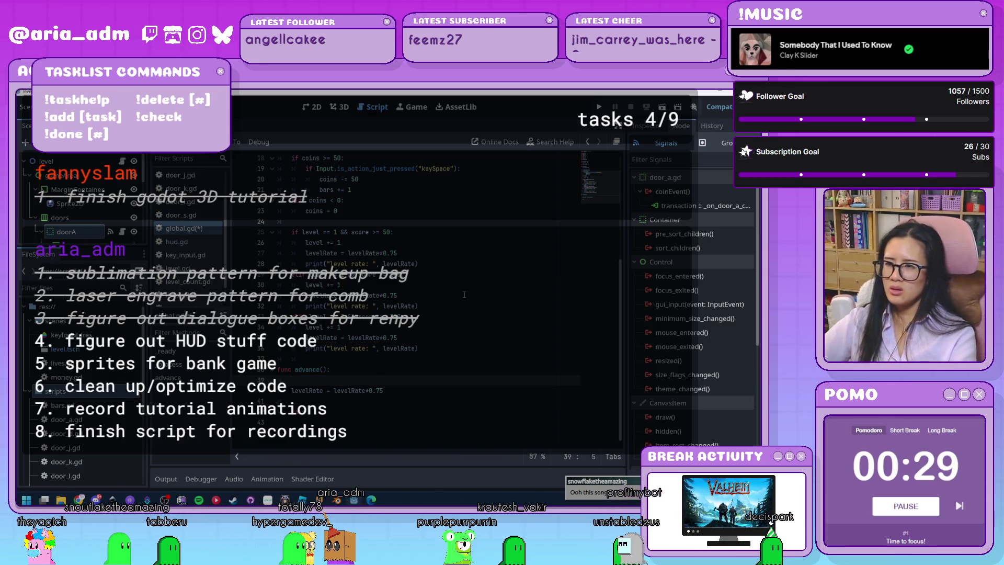
pyautogui.scroll(6, 471, 313)
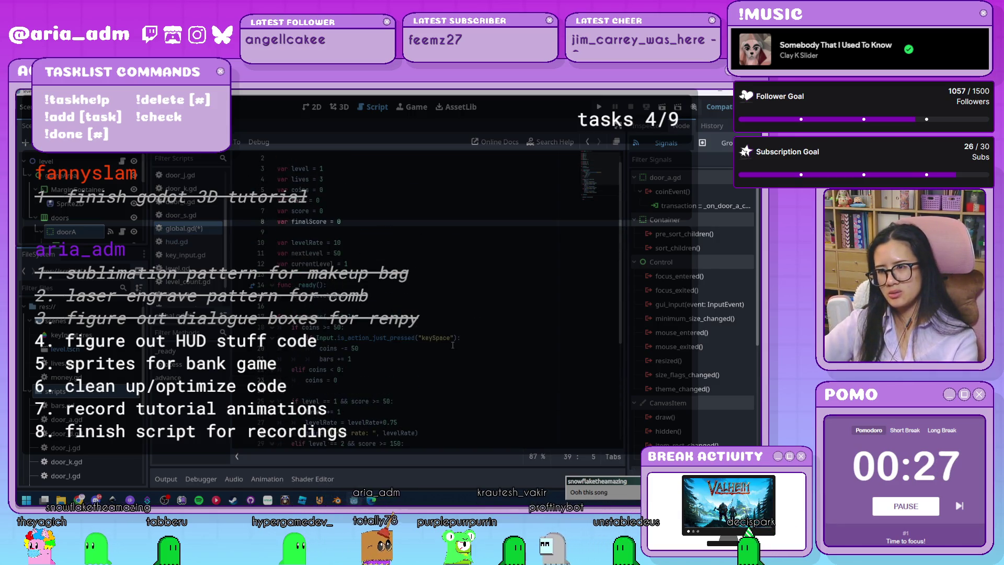
pyautogui.scroll(-5, 453, 345)
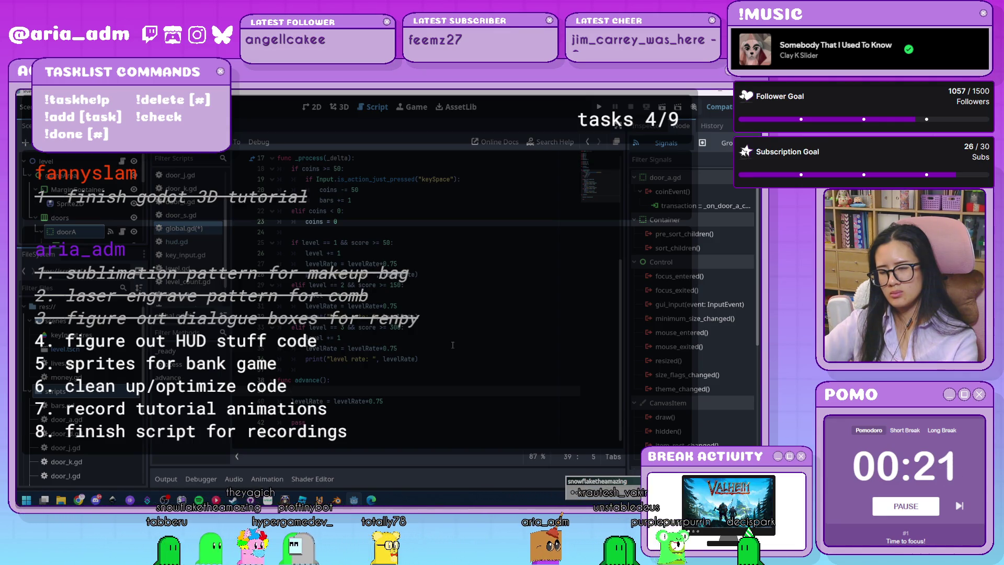
pyautogui.scroll(2, 453, 344)
pyautogui.scroll(-2, 453, 344)
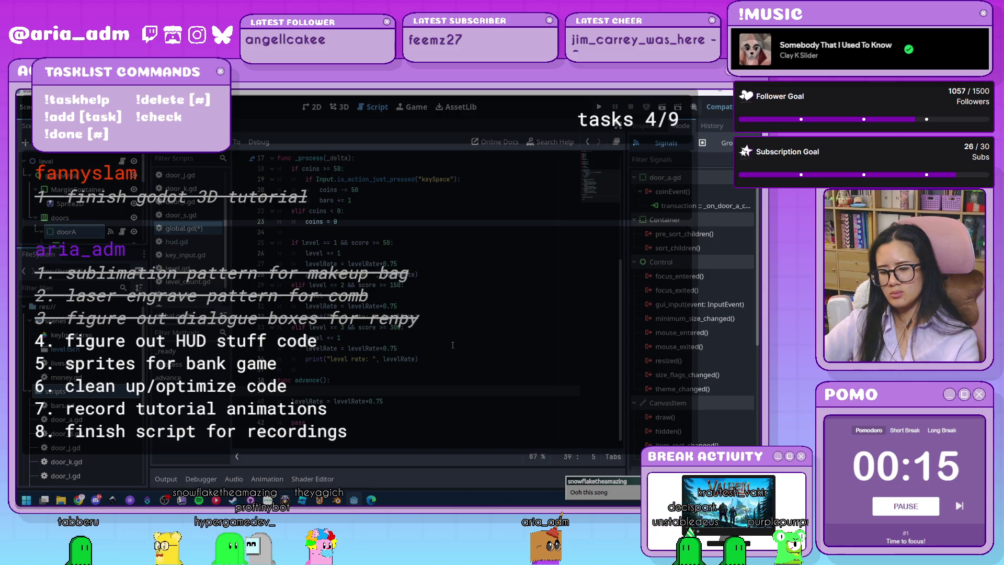
# Step: Write currentLevel = currentLevel + 1 on line 39 inside advance()
pyautogui.write('current')
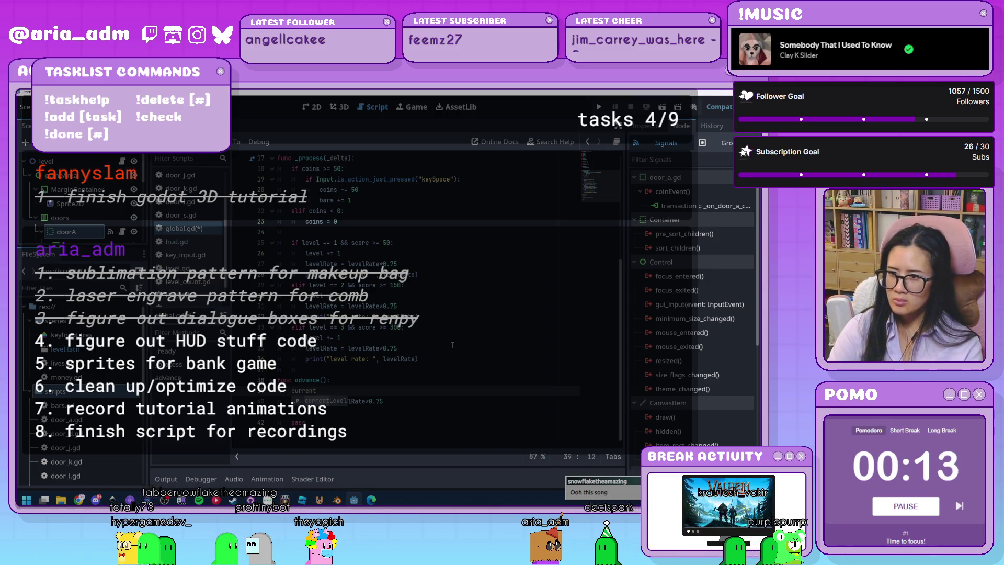
pyautogui.write('Level = curre')
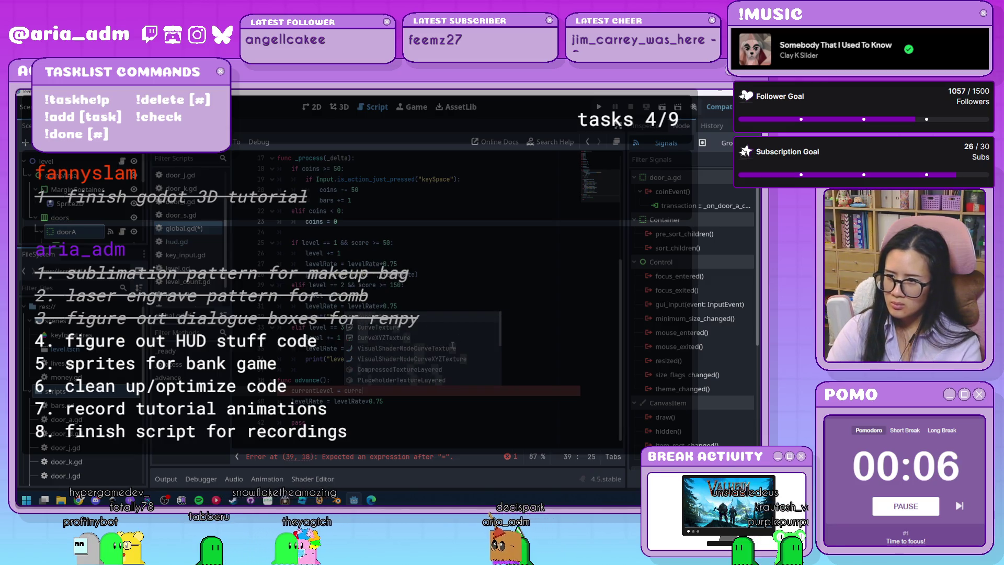
pyautogui.press('Return')
pyautogui.write('+')
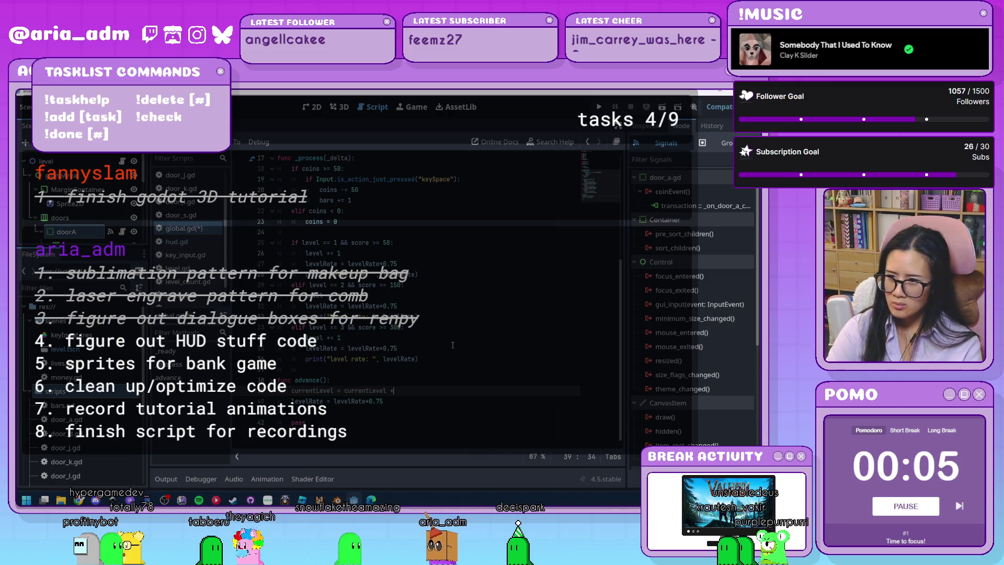
pyautogui.write(' 1')
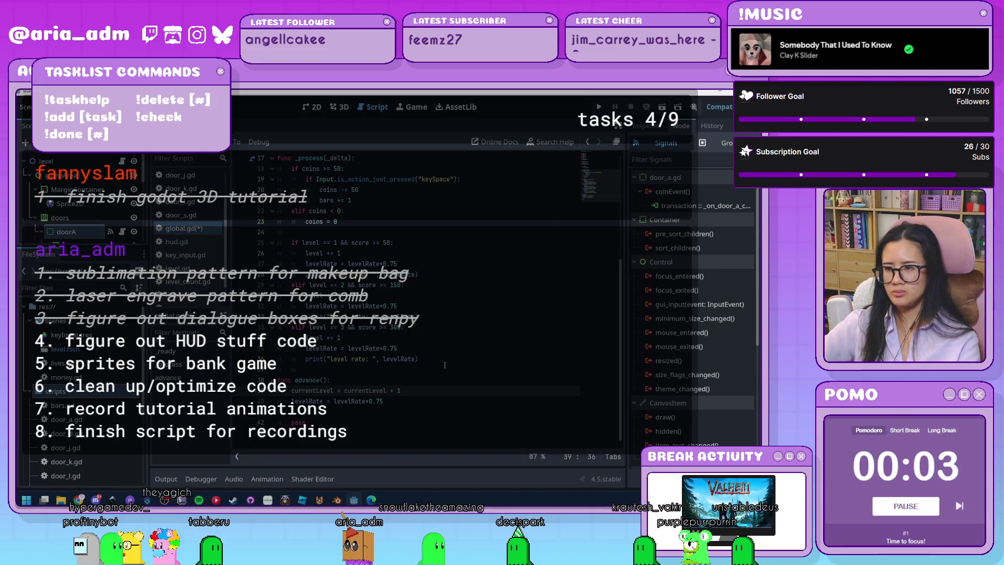
pyautogui.click(445, 368)
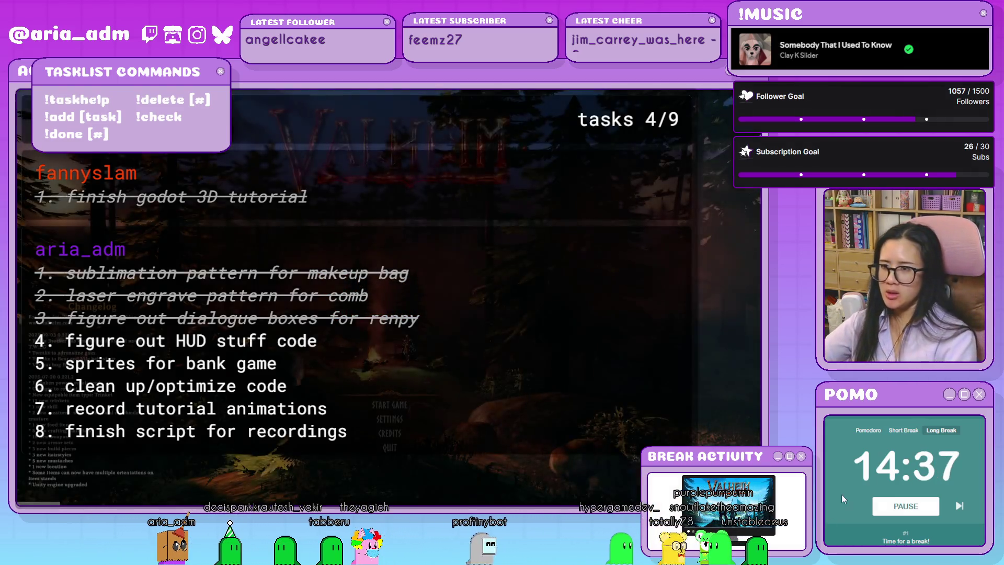
# Step: Choose Start Game in Valheim and start with the selected character
pyautogui.click(389, 405)
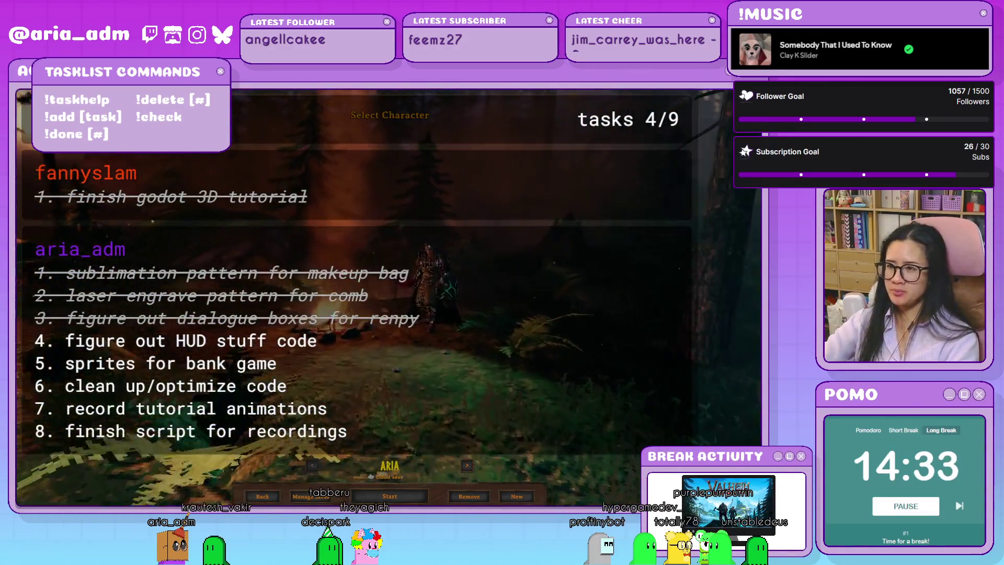
pyautogui.click(401, 501)
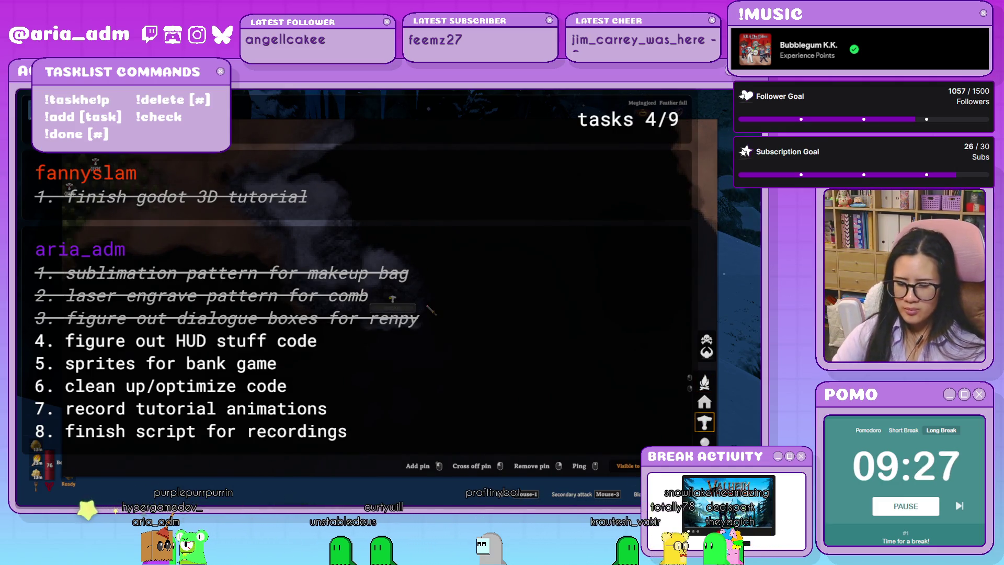
# Step: Bring up the Valheim world map with M
pyautogui.press('m')
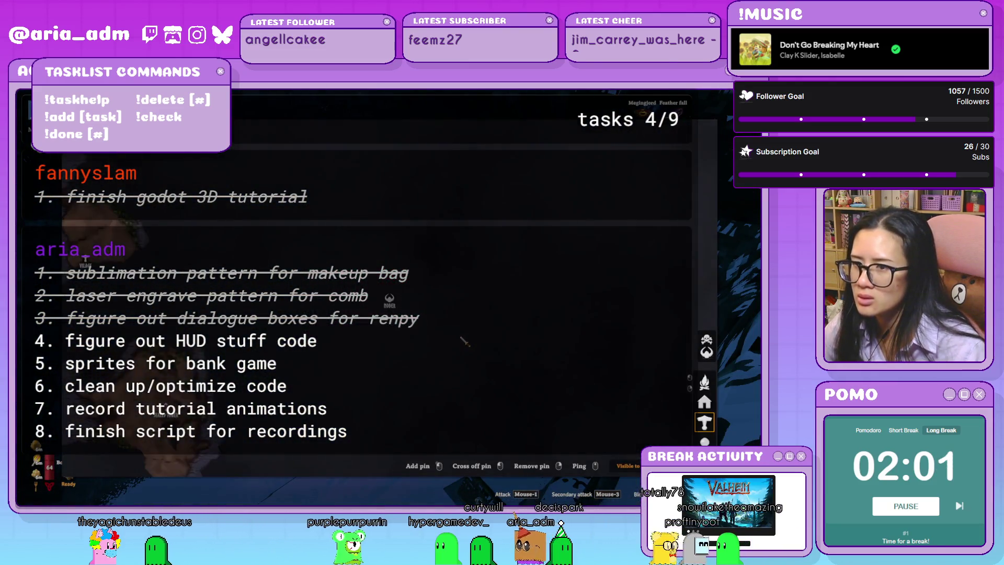
# Step: Zoom out on the Valheim world map to survey the explored area
pyautogui.scroll(-2, 460, 345)
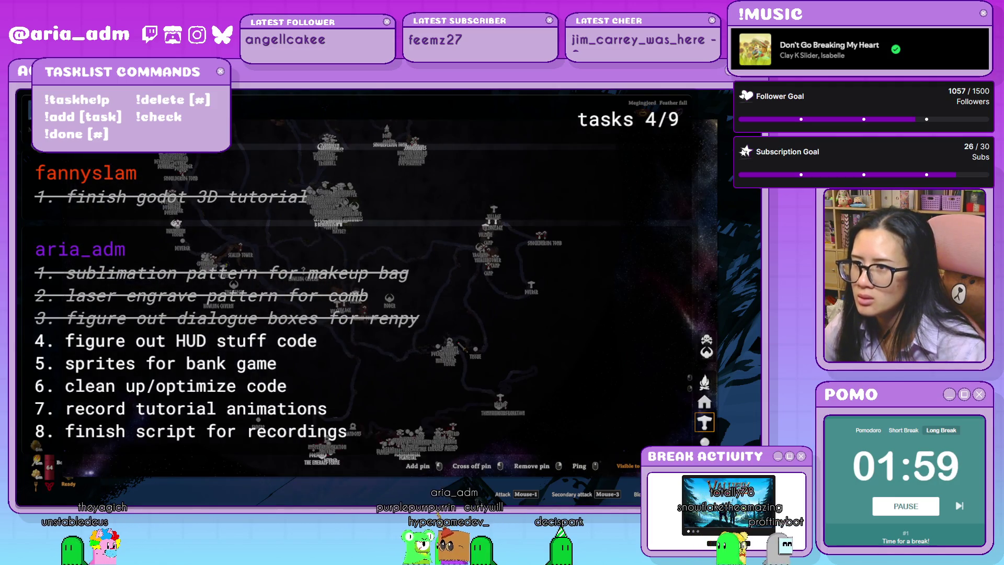
# Step: Close the map and walk the character up the moonlit snowy slope to the dark rocks
pyautogui.press('m')
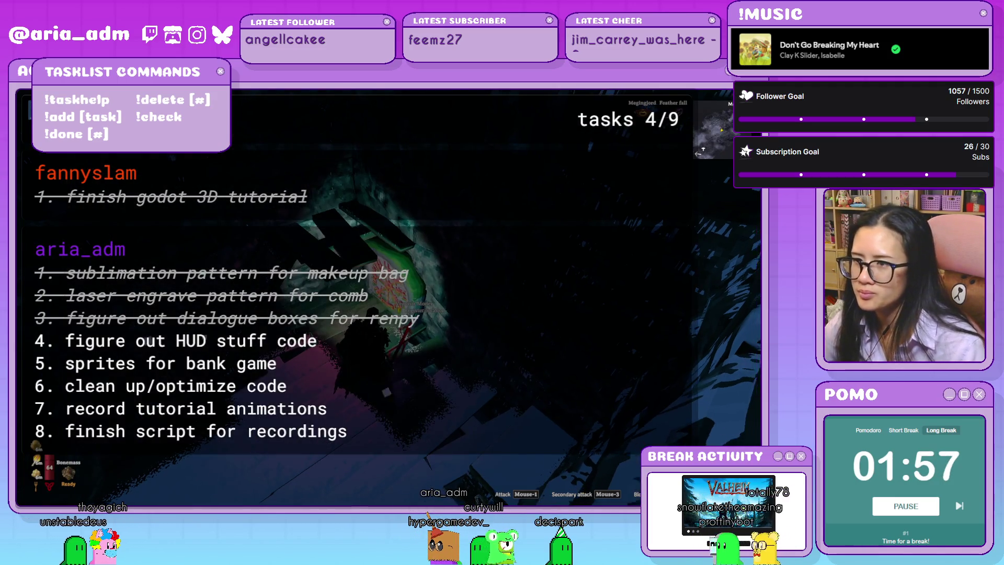
pyautogui.press('w')
pyautogui.press('w')
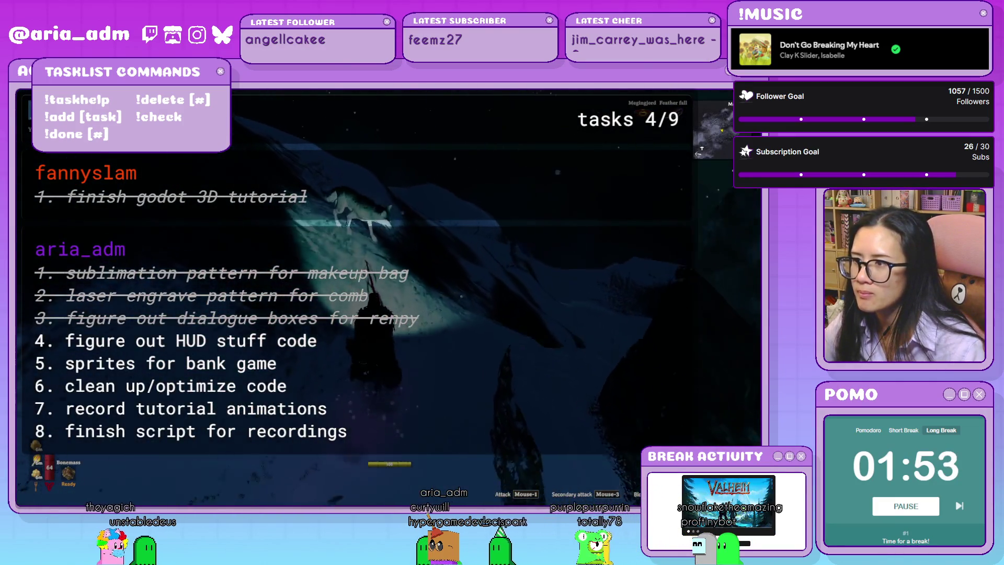
pyautogui.press('w')
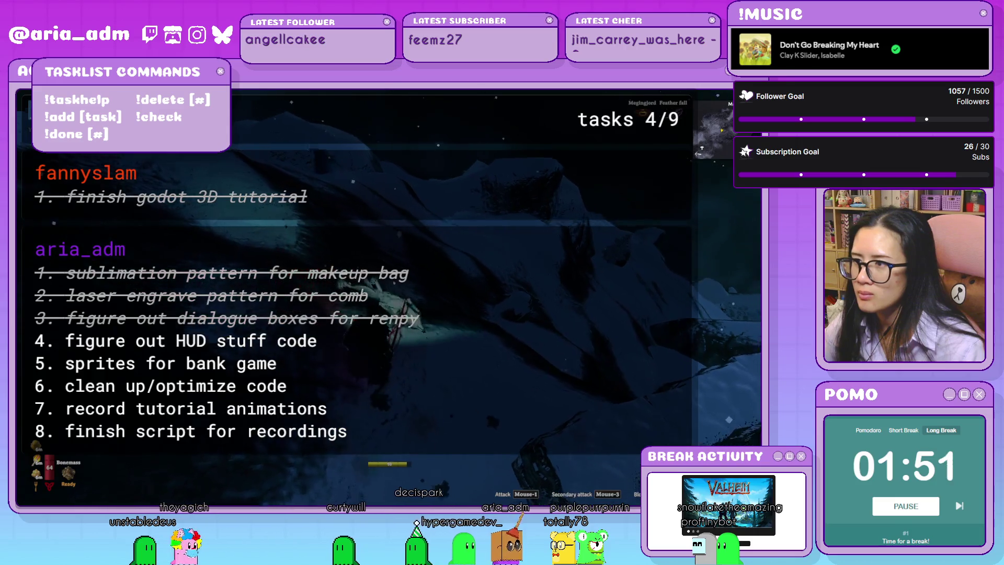
pyautogui.press('w')
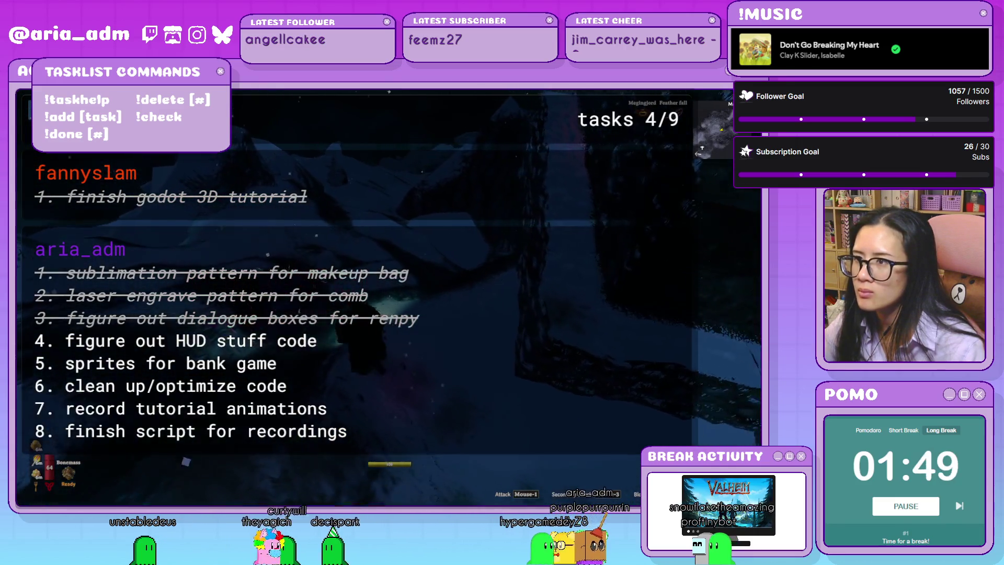
pyautogui.press('w')
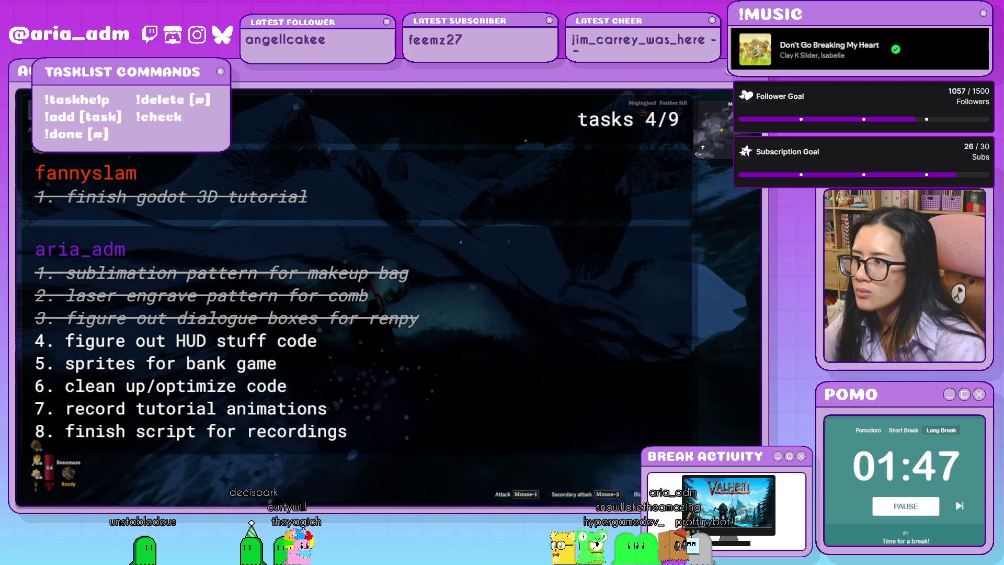
pyautogui.press('w')
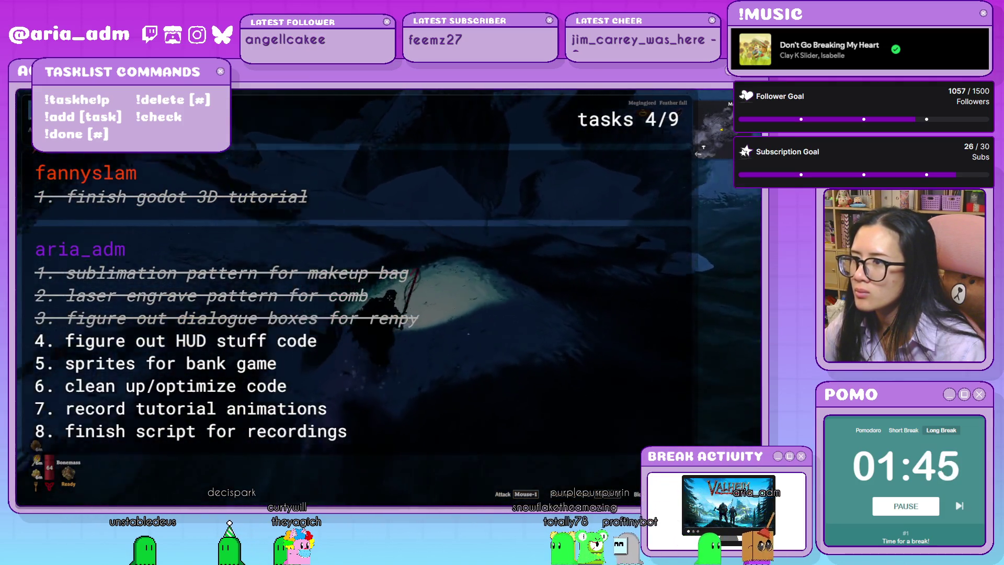
pyautogui.press('w')
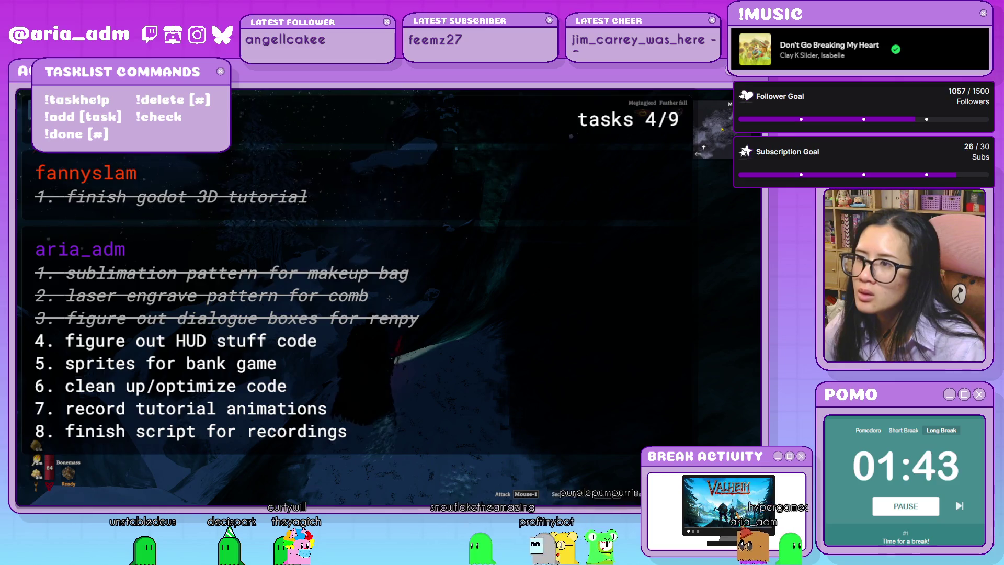
pyautogui.press('w')
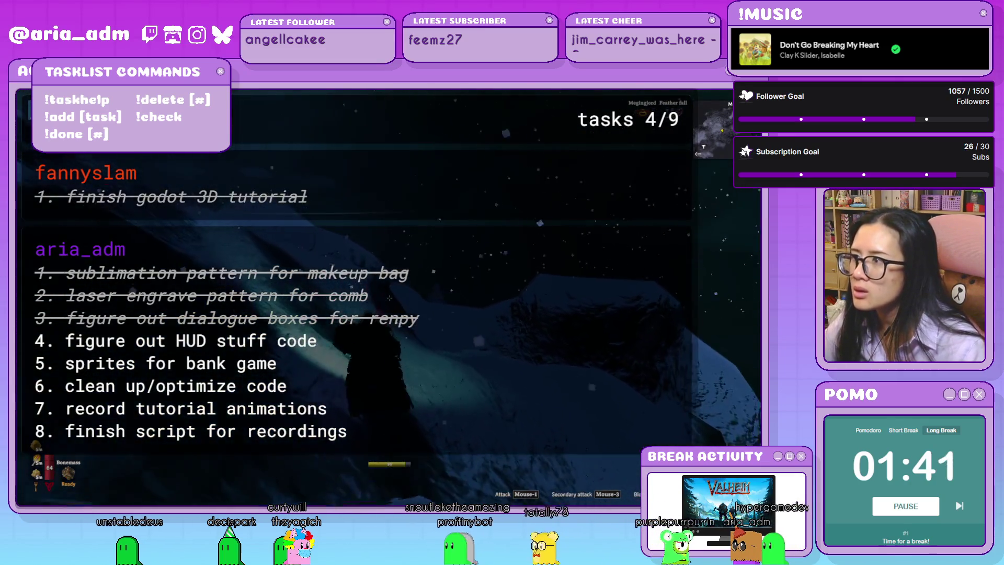
pyautogui.press('w')
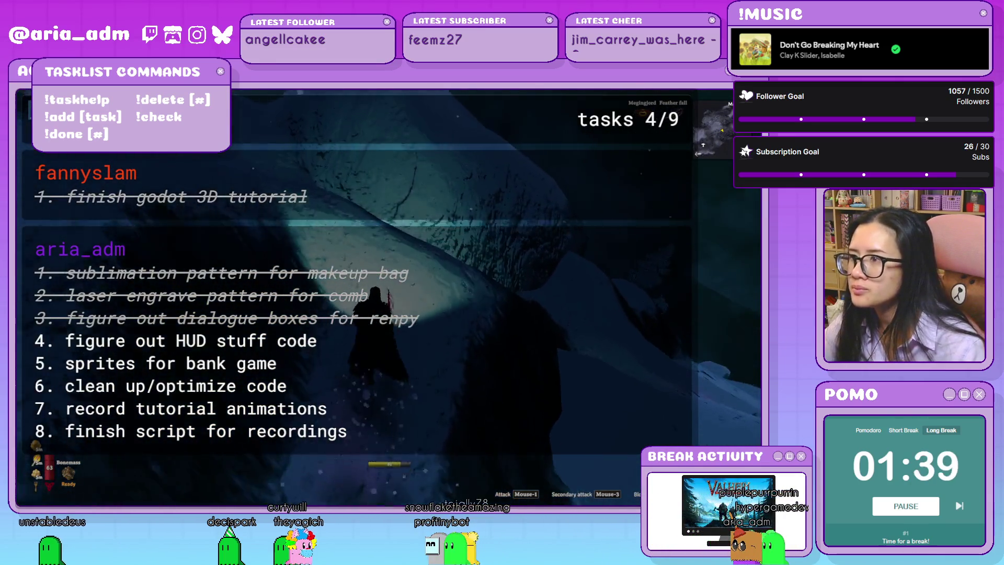
pyautogui.press('w')
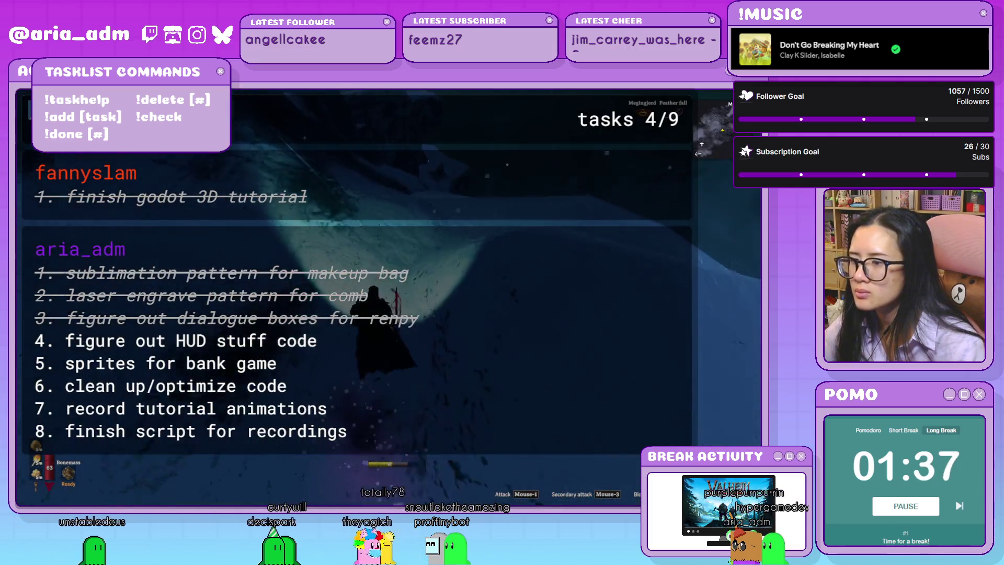
pyautogui.press('w')
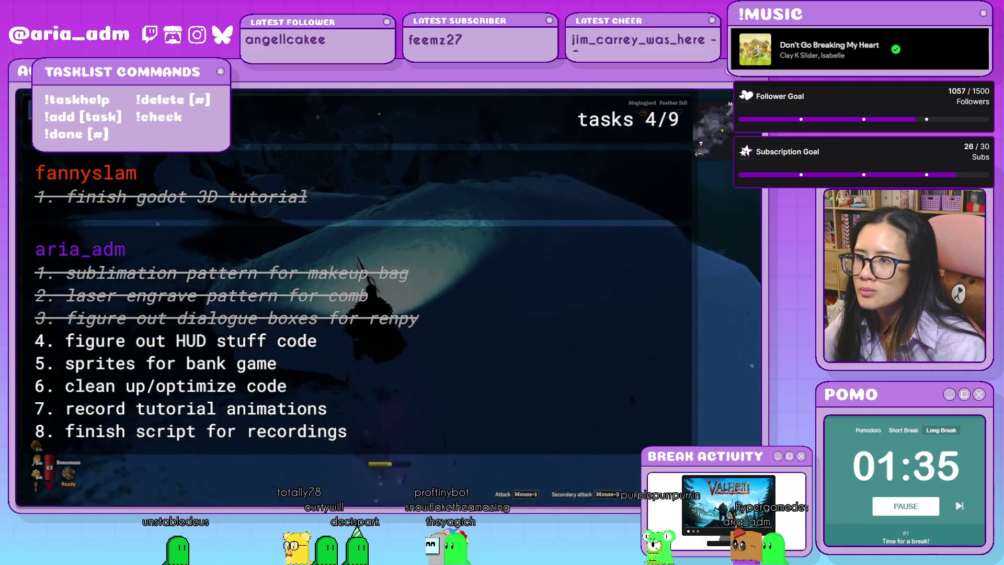
pyautogui.press('w')
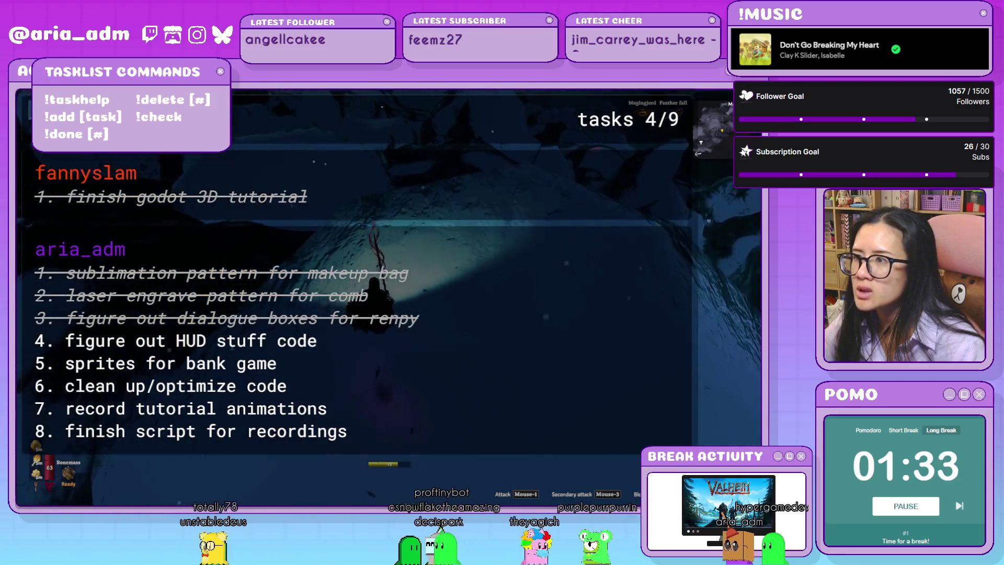
pyautogui.press('w')
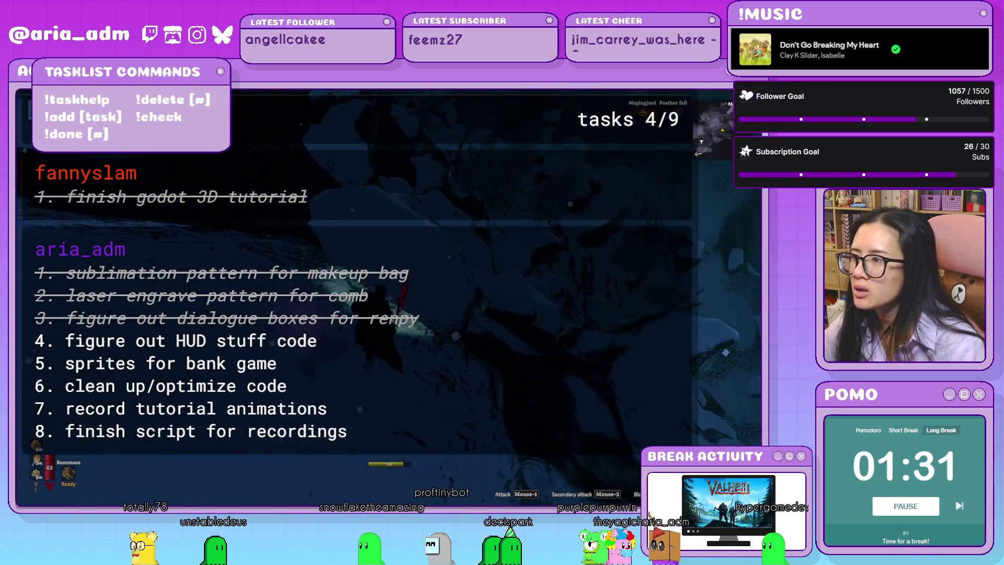
pyautogui.press('w')
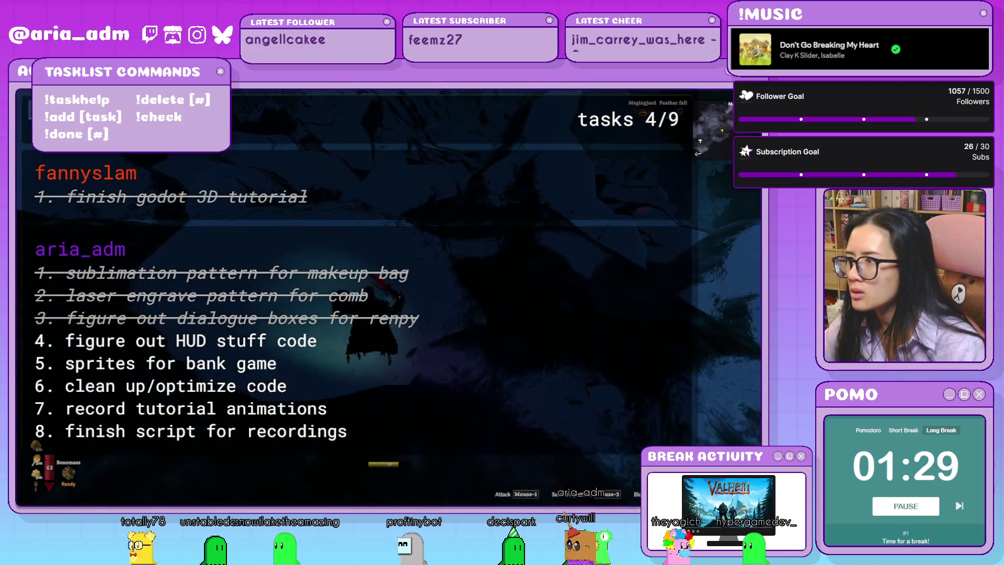
pyautogui.press('w')
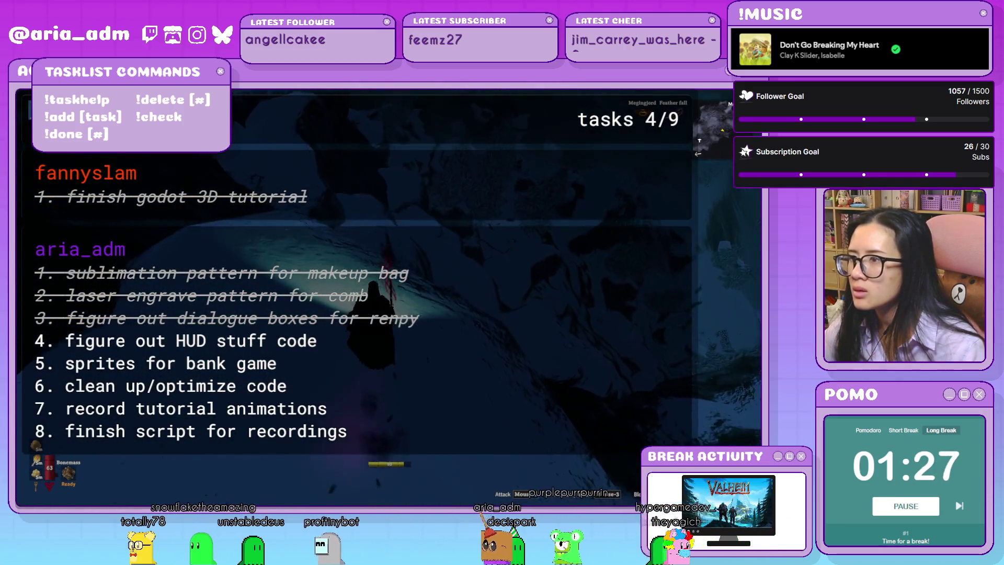
pyautogui.press('w')
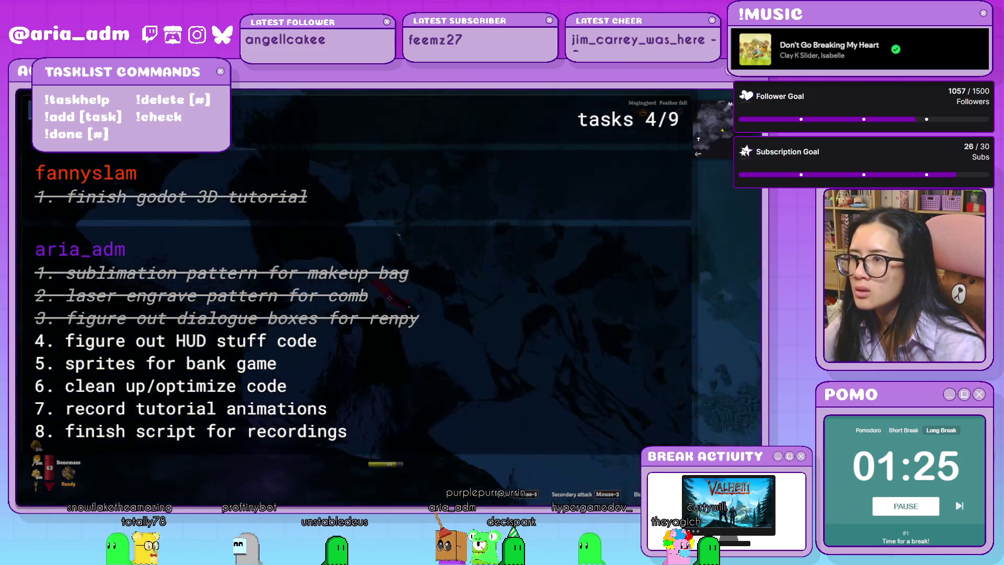
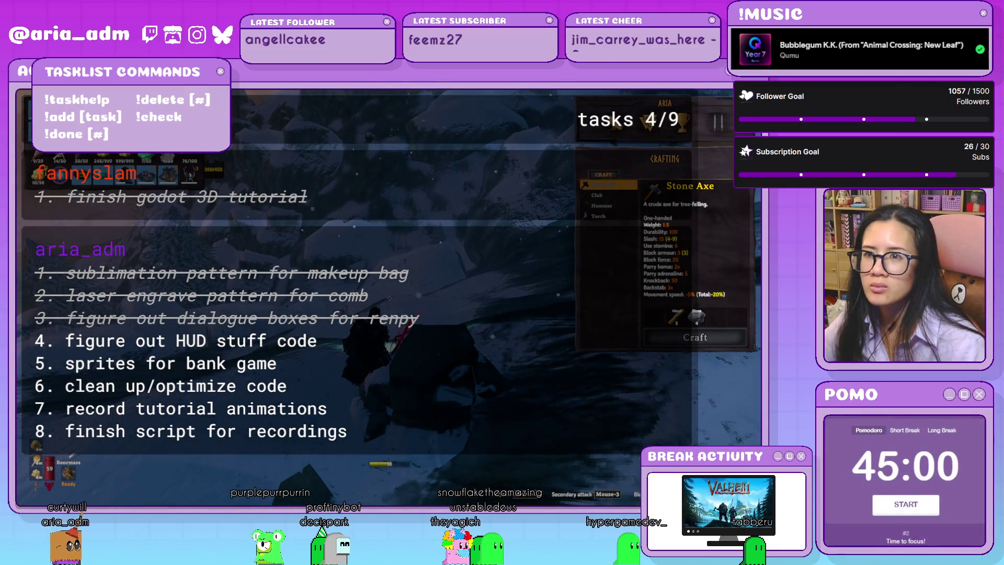
# Step: Quit Valheim from its pause menu to return to the Godot editor
pyautogui.press('Escape')
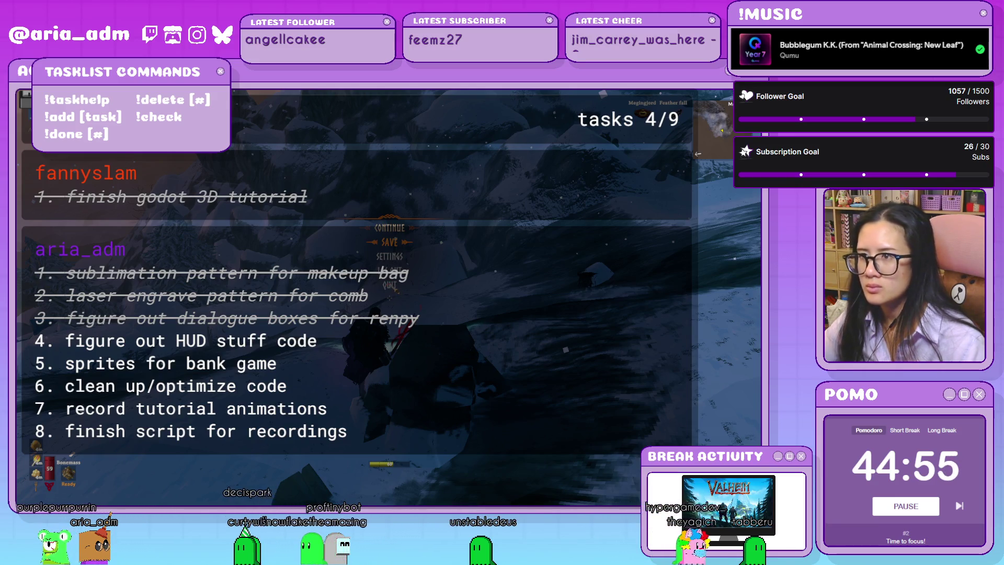
pyautogui.click(389, 285)
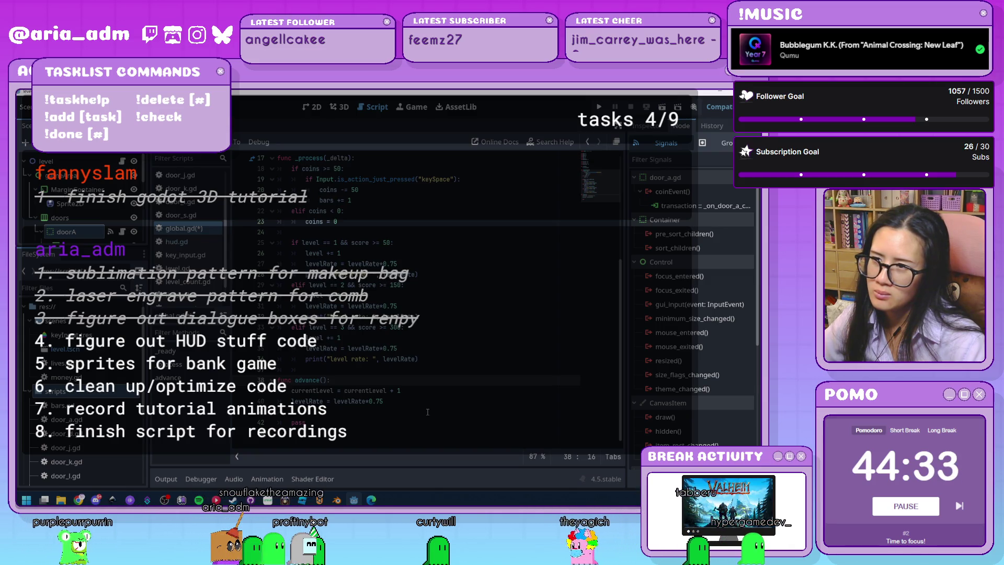
# Step: Add a level variable set to 1 after the finalScore declaration in global.gd
pyautogui.scroll(5, 443, 414)
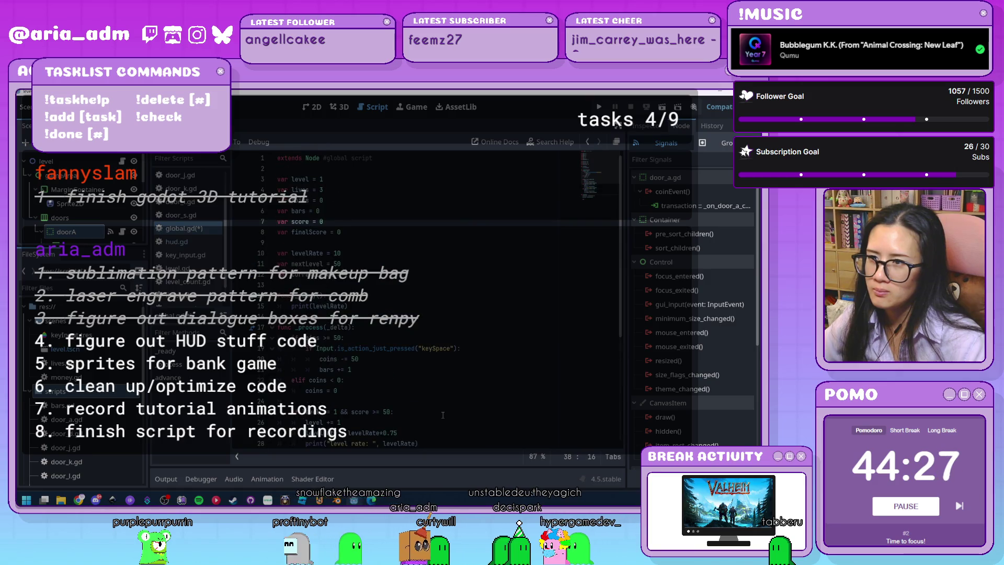
pyautogui.scroll(-4, 443, 415)
pyautogui.scroll(4, 442, 414)
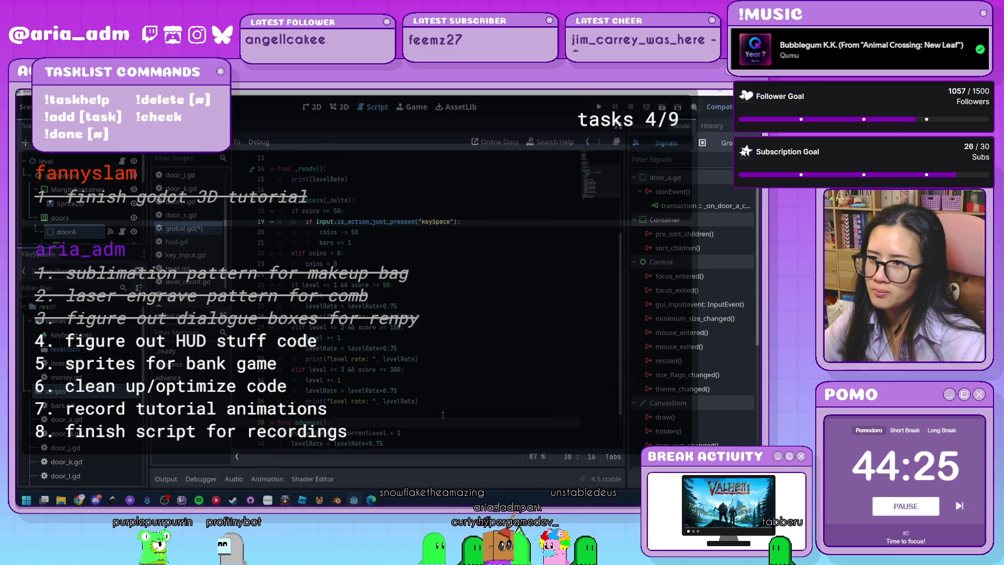
pyautogui.scroll(-5, 443, 414)
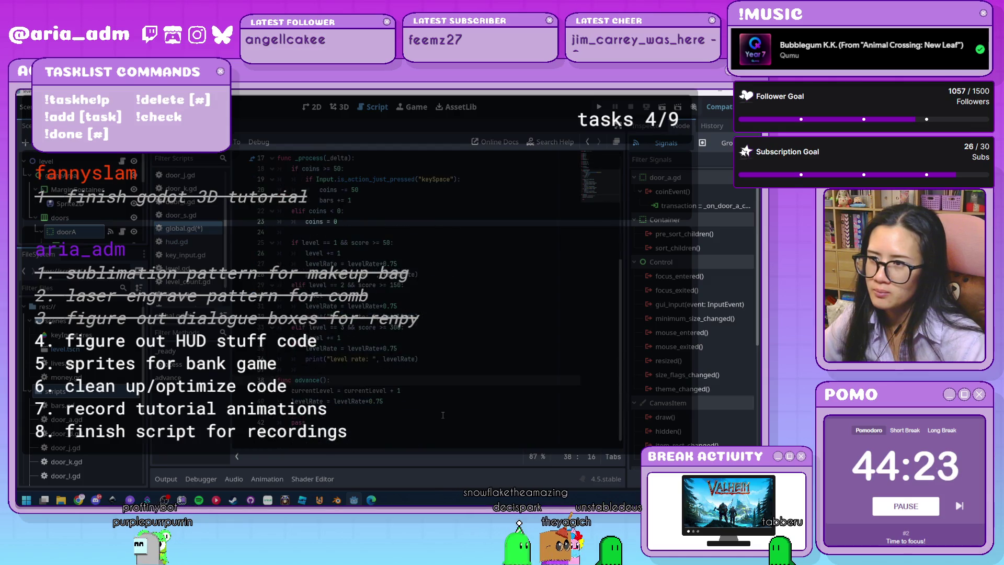
pyautogui.click(303, 241)
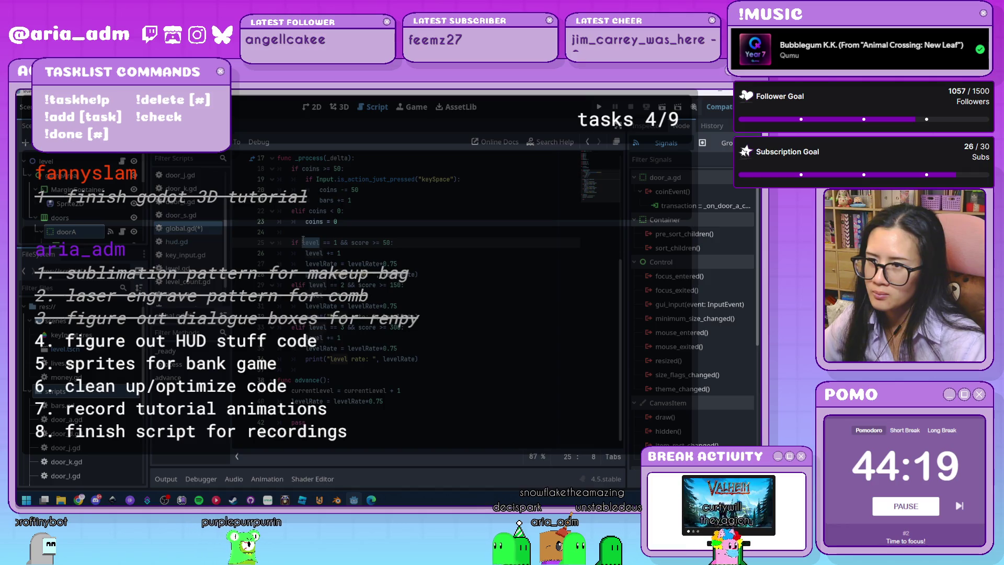
pyautogui.scroll(5, 490, 307)
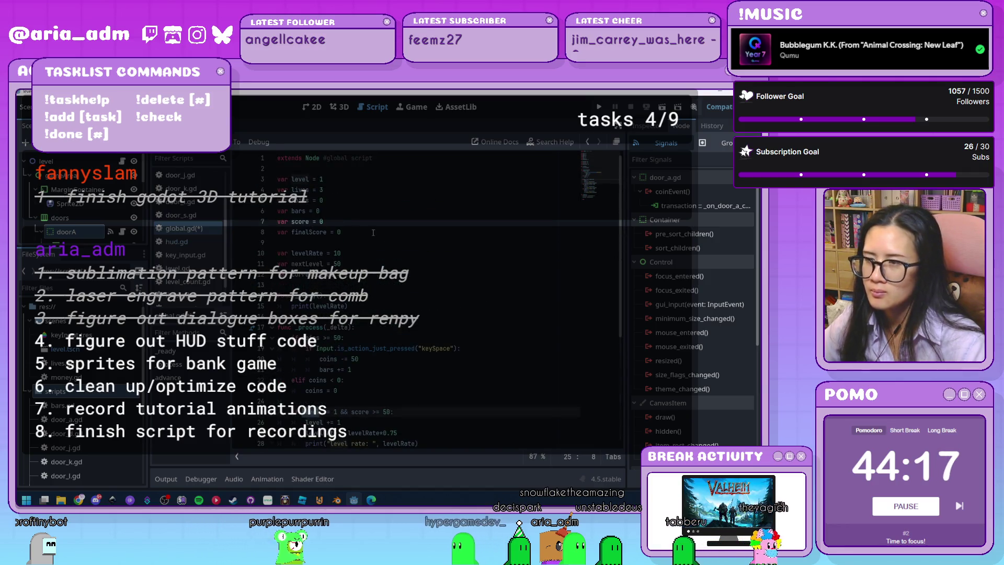
pyautogui.click(490, 232)
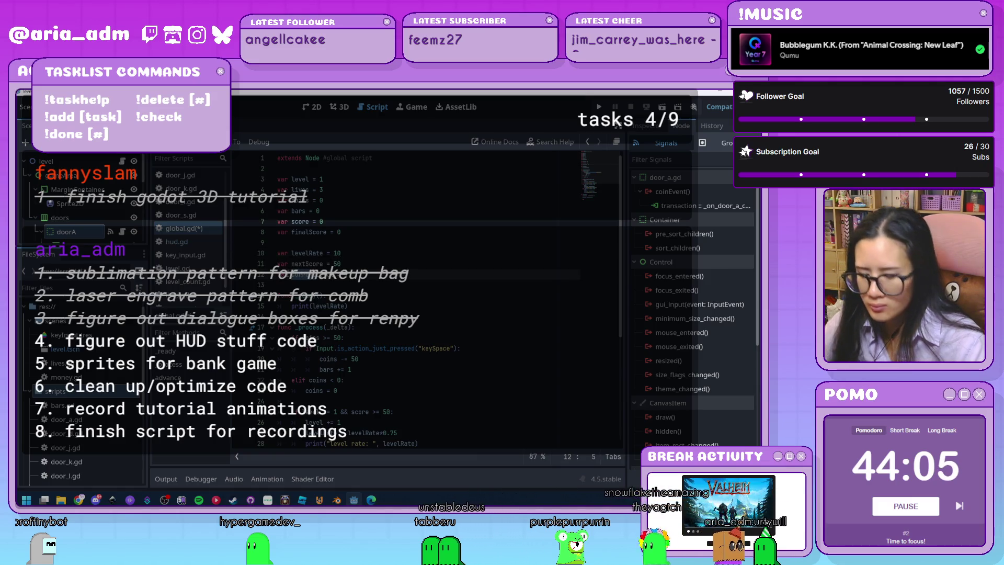
pyautogui.write('Level = ')
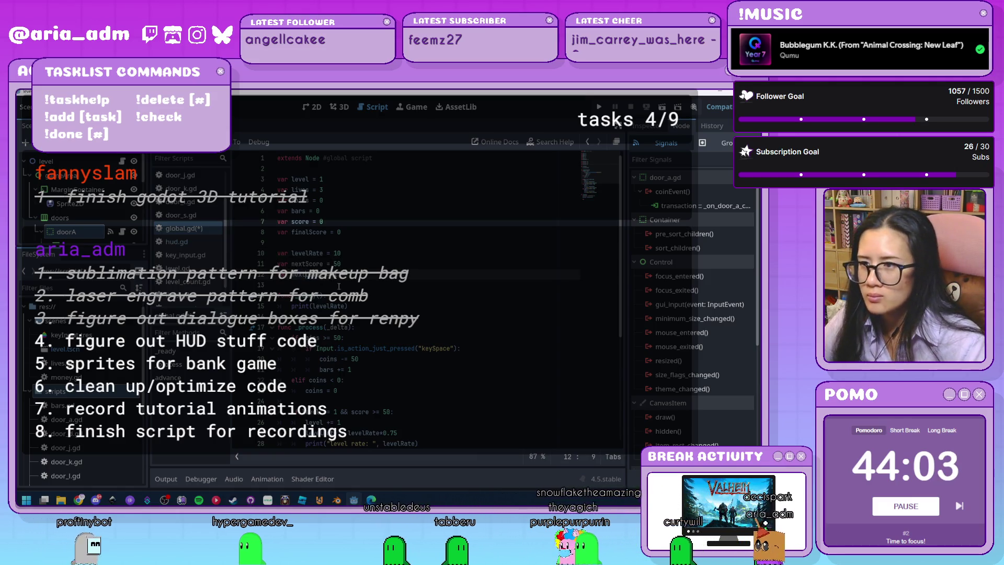
pyautogui.write('1')
pyautogui.click(389, 328)
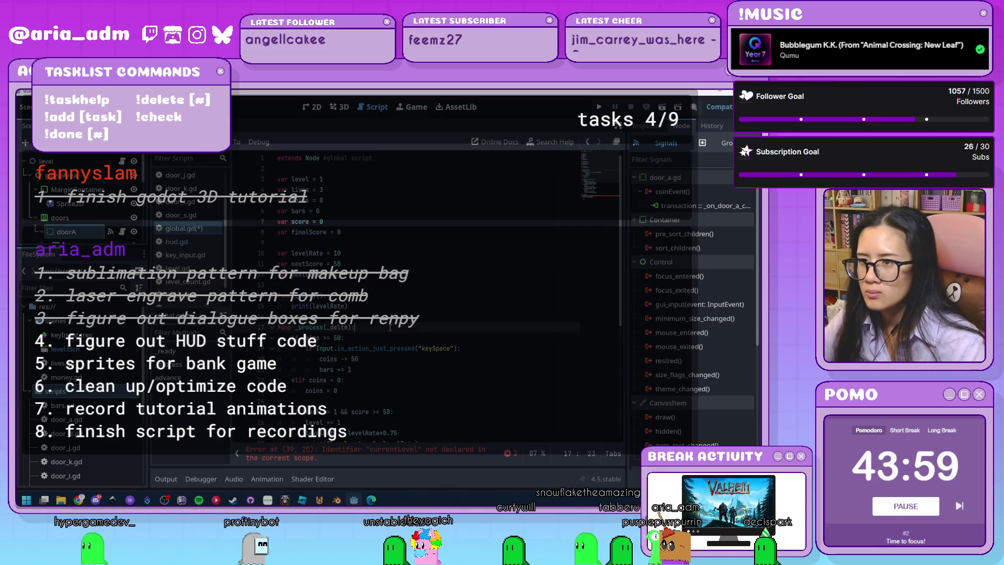
# Step: Fix the declaration to currentLevel = 1 and open a new line under func advance()
pyautogui.click(382, 287)
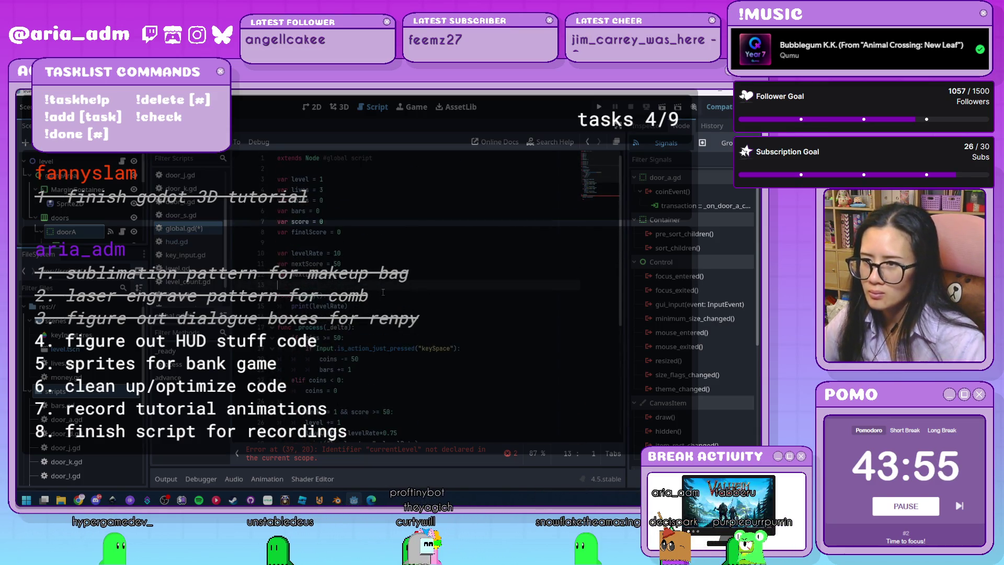
pyautogui.hotkey('ctrl', 'z')
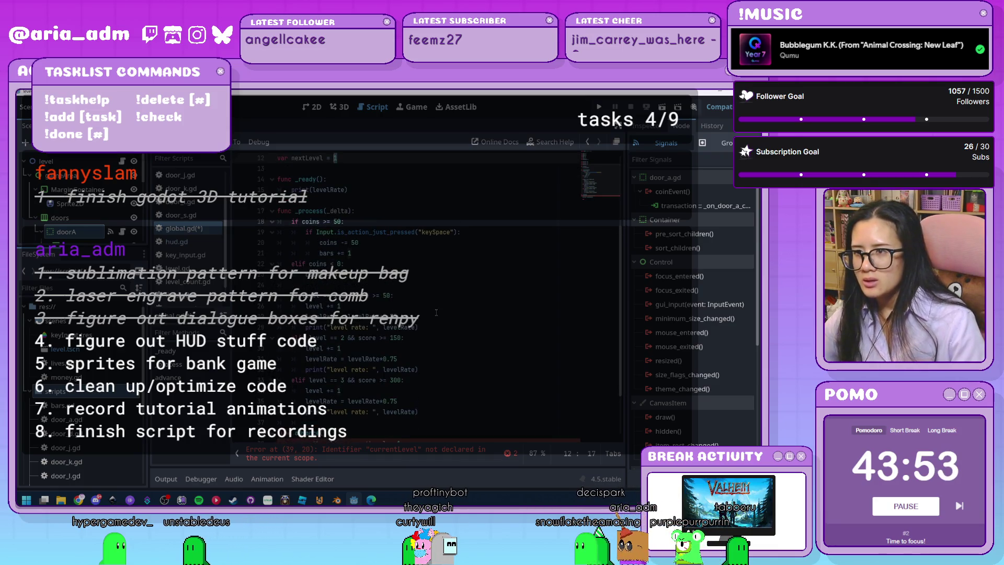
pyautogui.scroll(4, 436, 312)
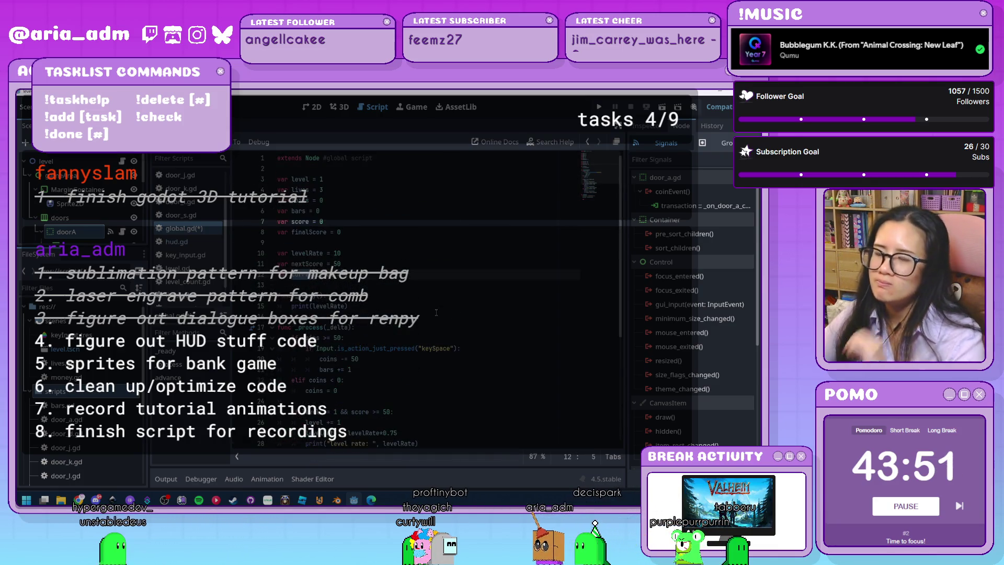
pyautogui.scroll(-3, 434, 312)
pyautogui.scroll(-2, 434, 313)
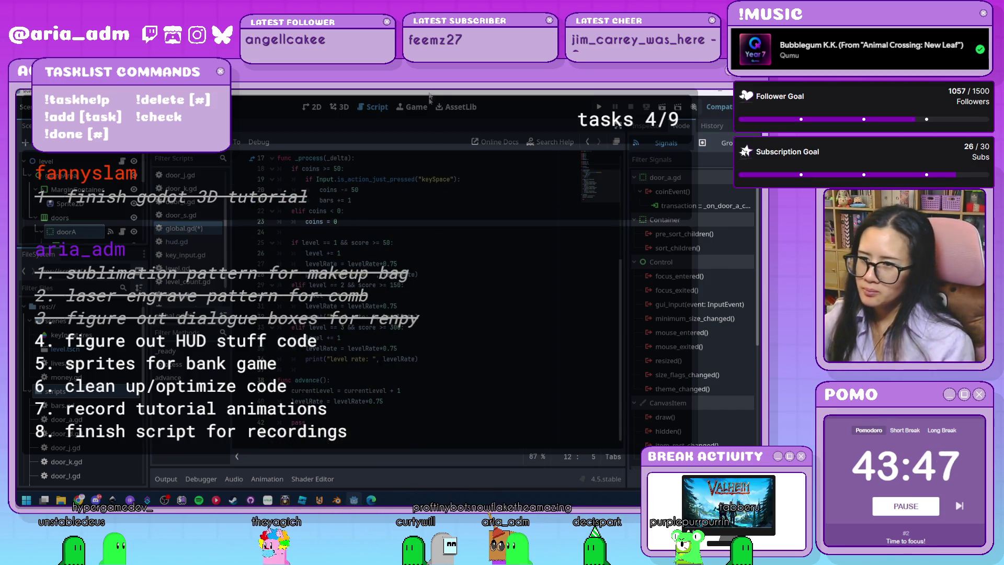
pyautogui.scroll(5, 437, 384)
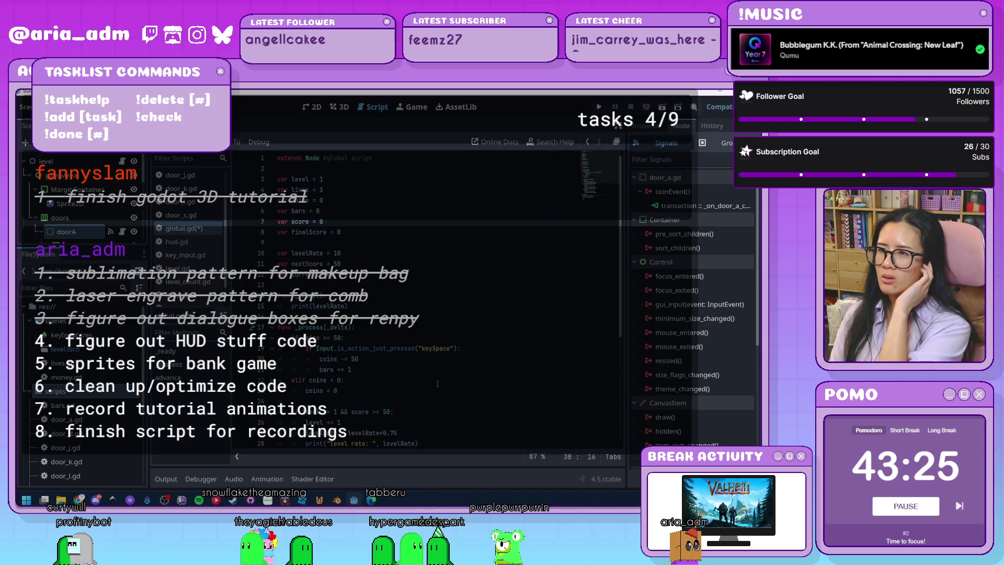
pyautogui.scroll(-5, 437, 385)
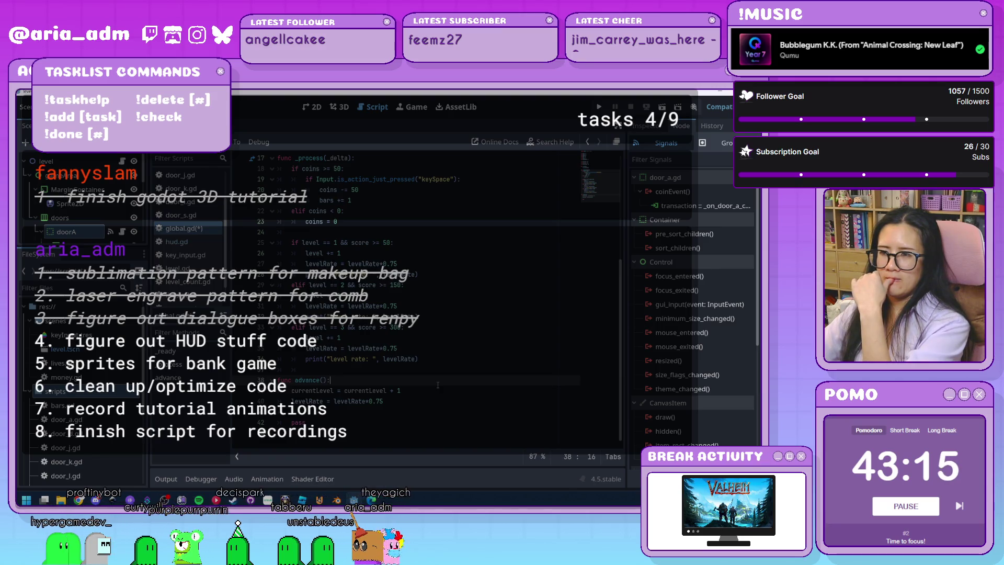
pyautogui.scroll(1, 437, 385)
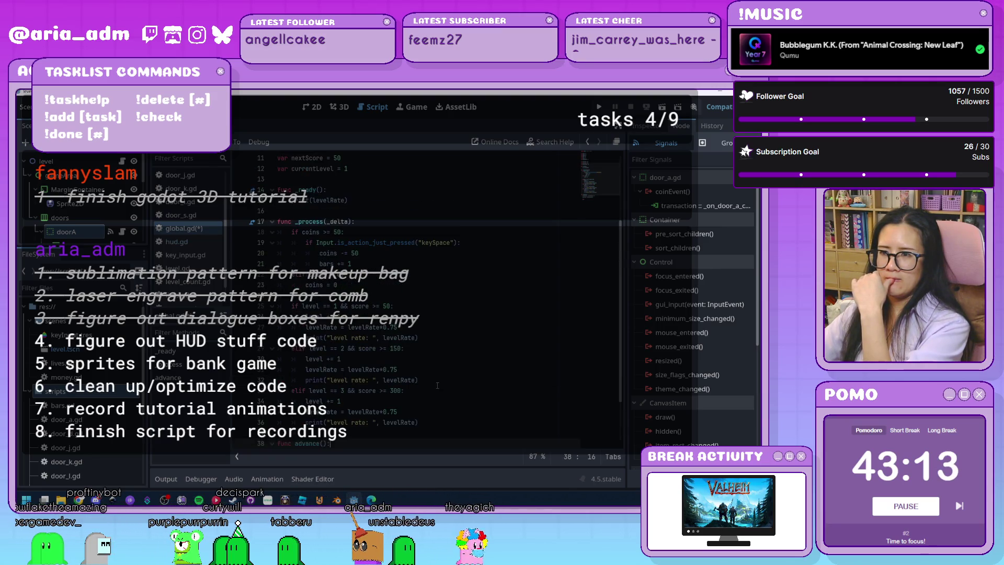
pyautogui.scroll(-1, 437, 386)
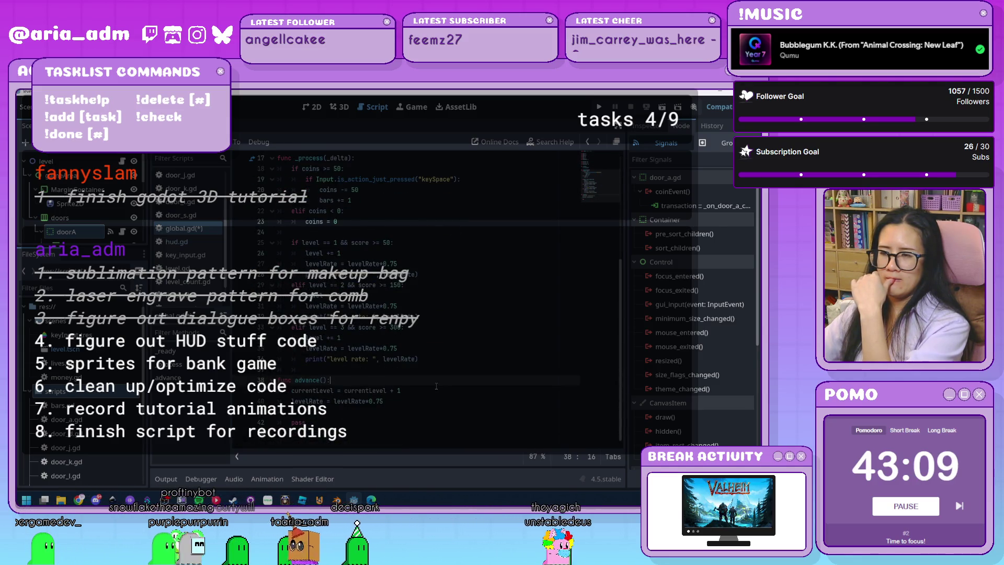
pyautogui.press('Return')
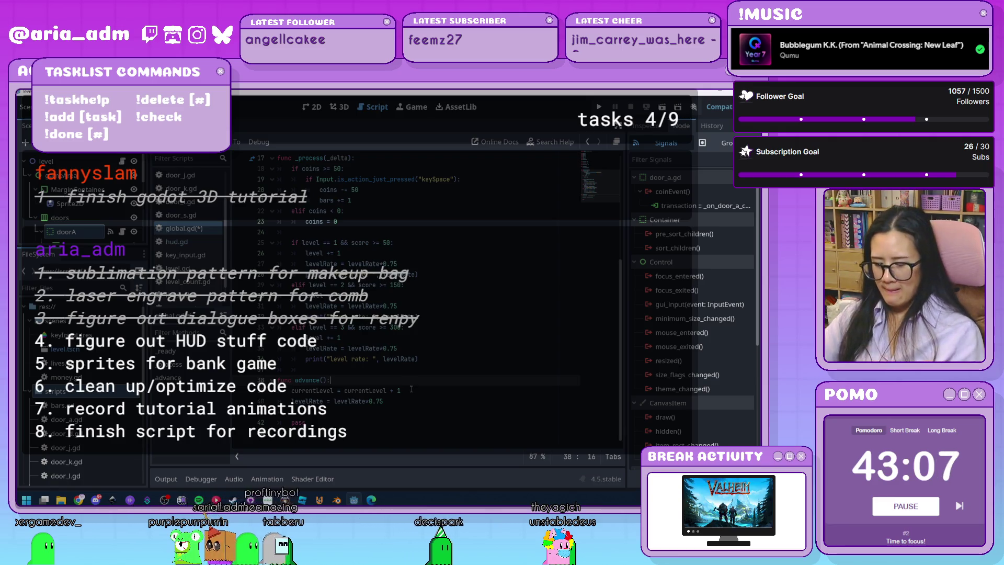
# Step: Make advance() begin with level += 1, ahead of the currentLevel and levelRate updates
pyautogui.write('level ')
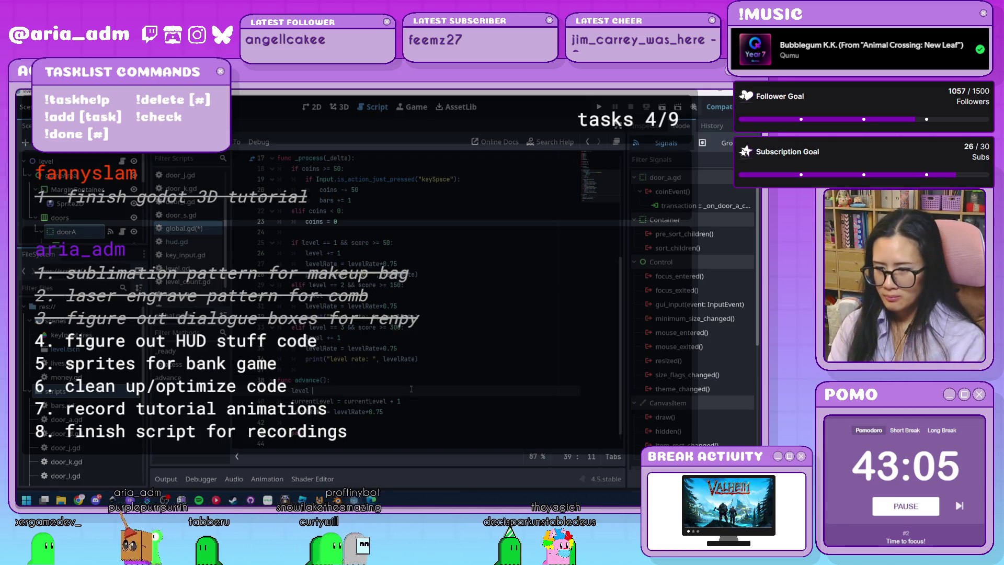
pyautogui.write('+= 1')
pyautogui.click(481, 361)
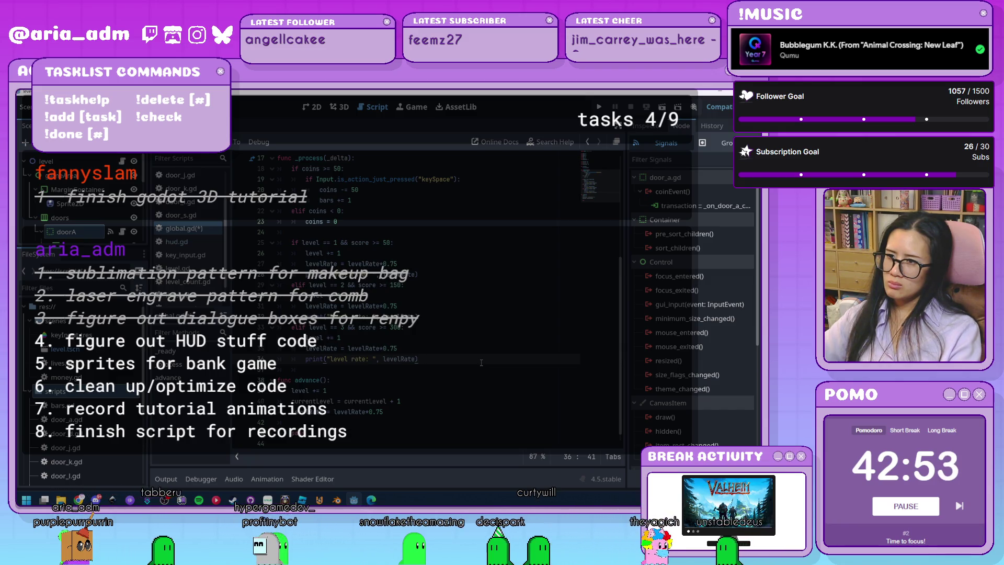
pyautogui.click(473, 390)
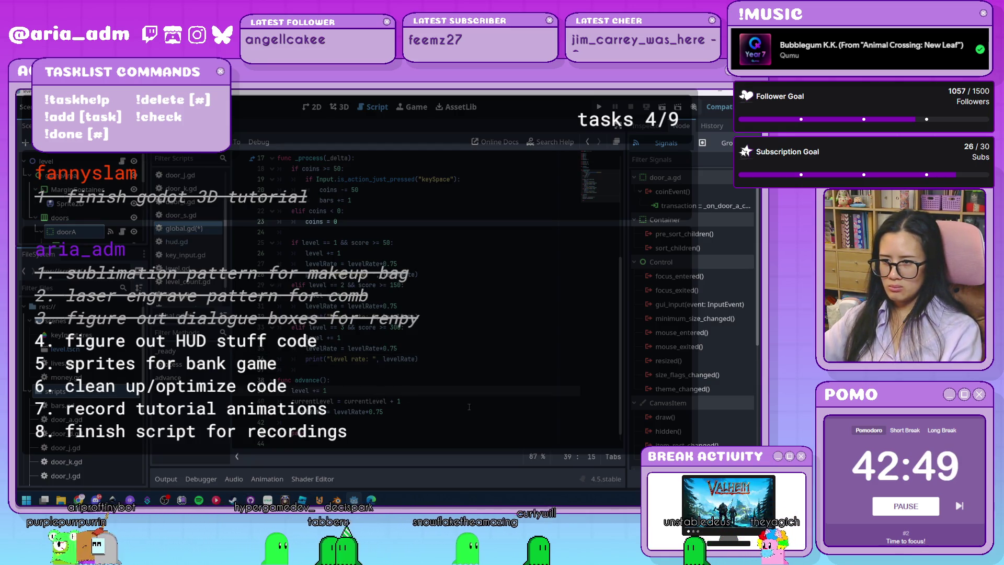
pyautogui.click(341, 242)
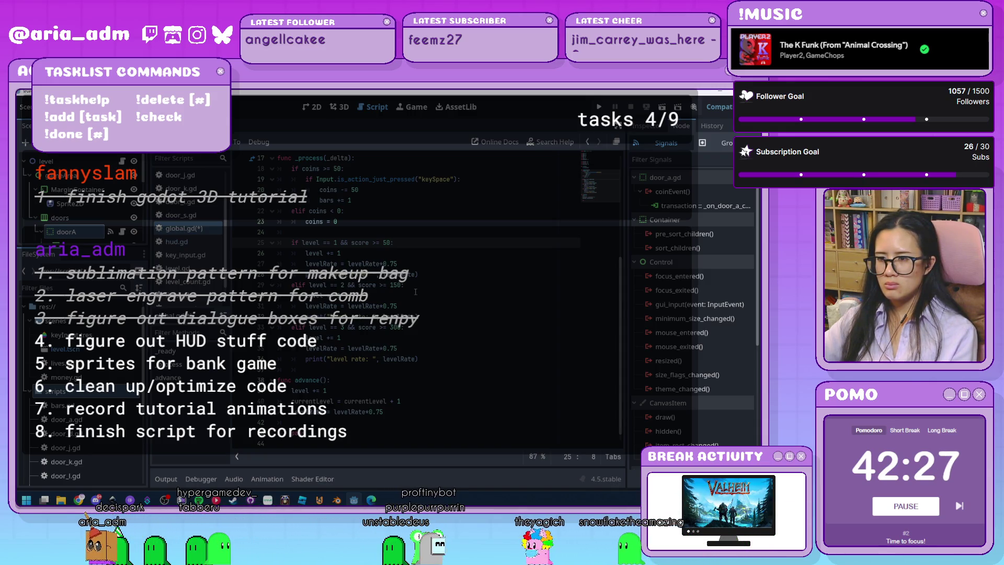
pyautogui.scroll(5, 415, 291)
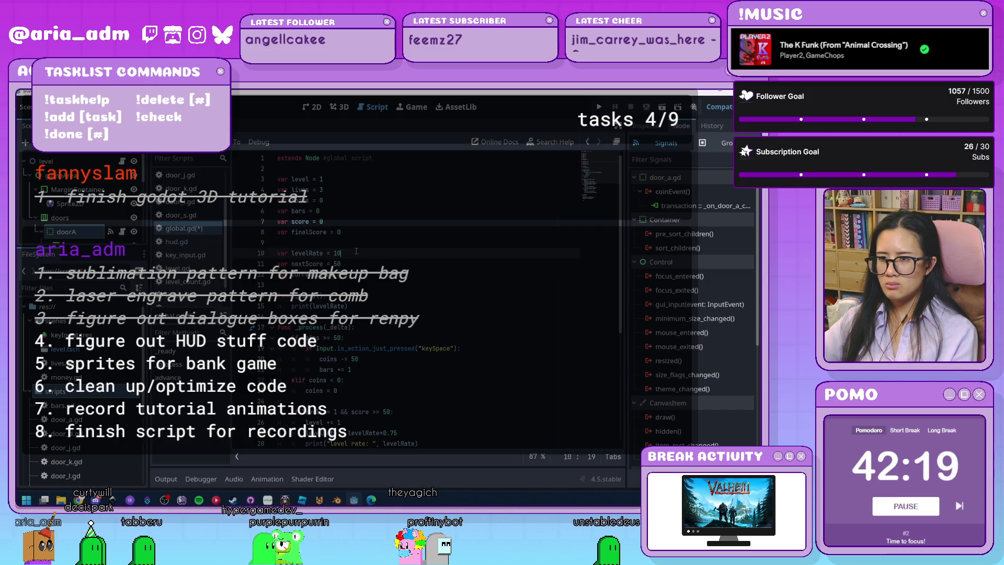
pyautogui.click(355, 244)
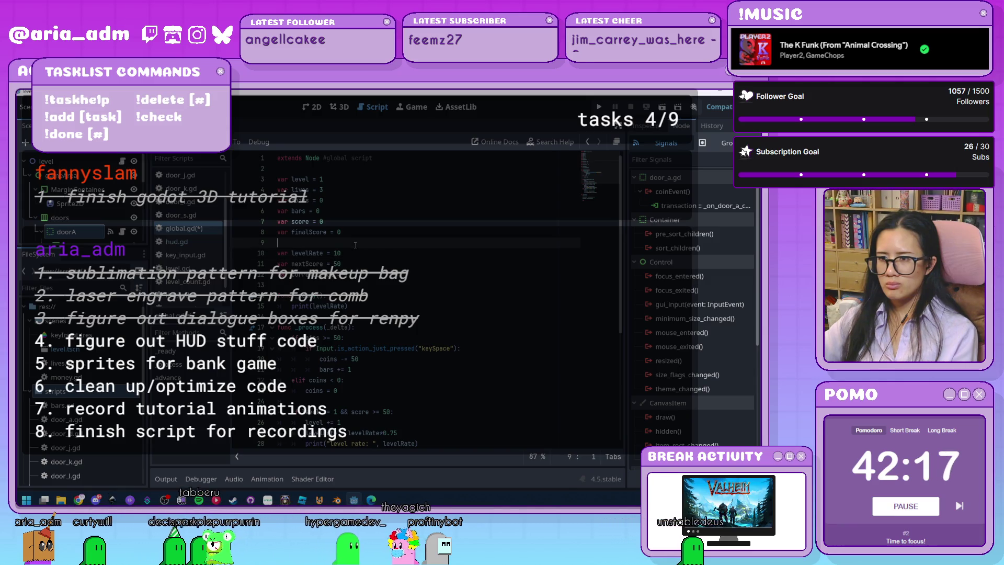
# Step: Declare var advanceLevel = false above the levelRate declaration
pyautogui.press('Return')
pyautogui.write('var advanceLevel')
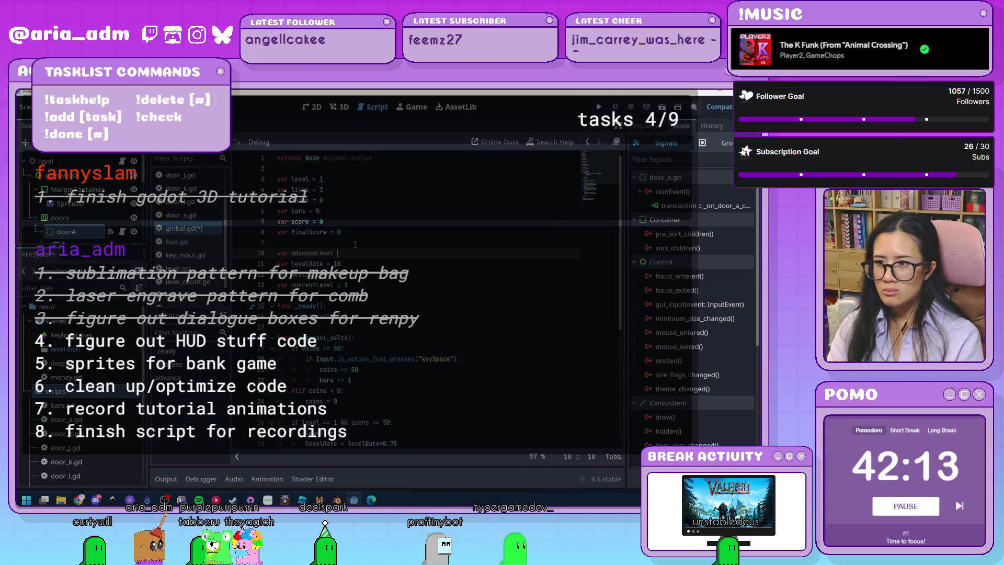
pyautogui.write(' = f')
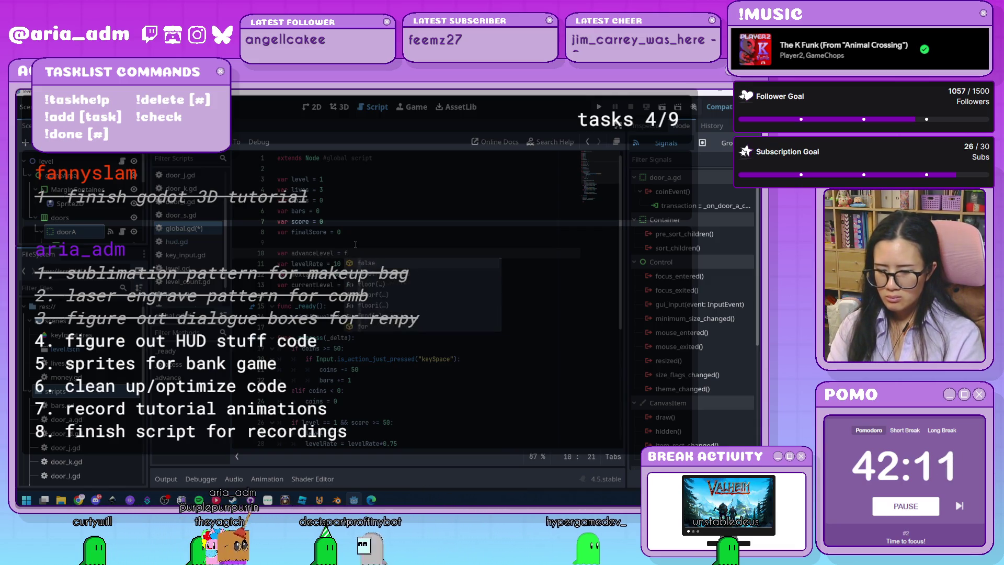
pyautogui.write('alse')
pyautogui.scroll(-5, 366, 242)
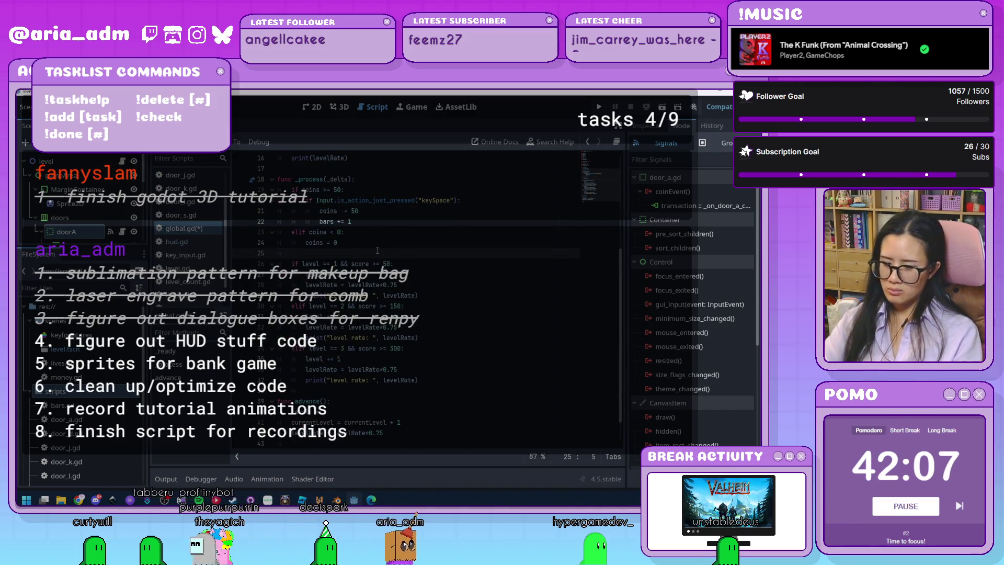
# Step: Start an 'if advanceLevel == false:' block in _process before the level score checks
pyautogui.press('Return')
pyautogui.press('Return')
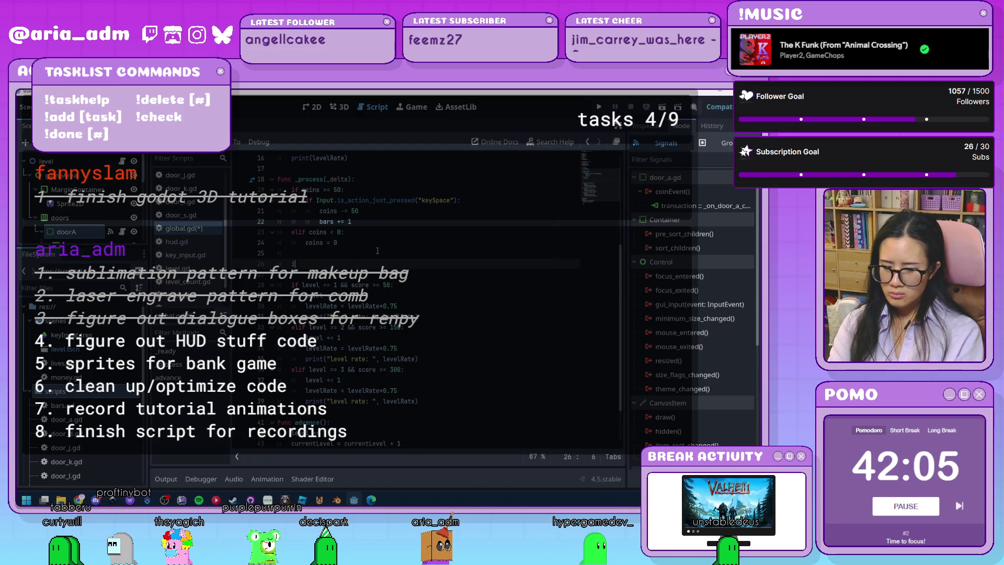
pyautogui.write('f advance ')
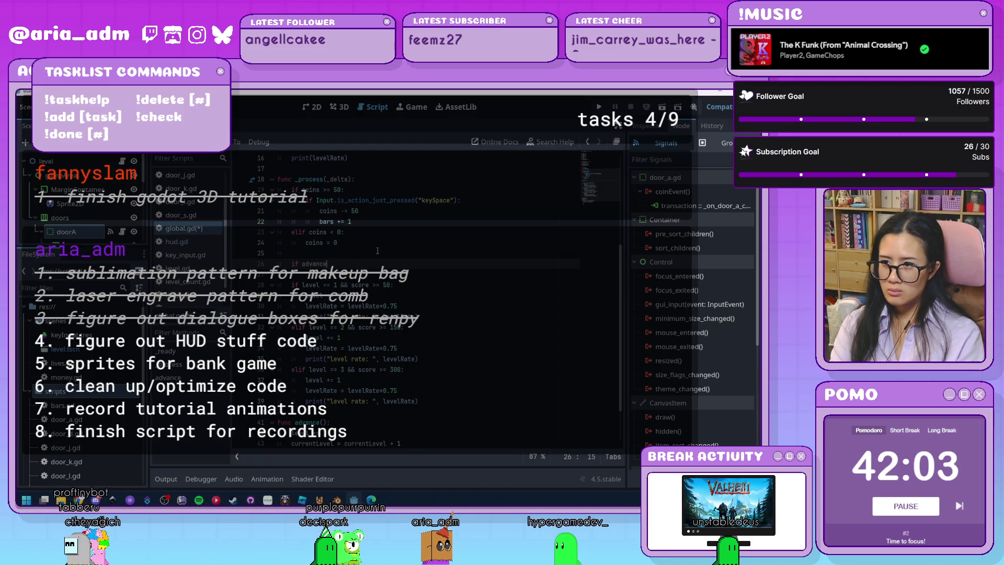
pyautogui.write('evel')
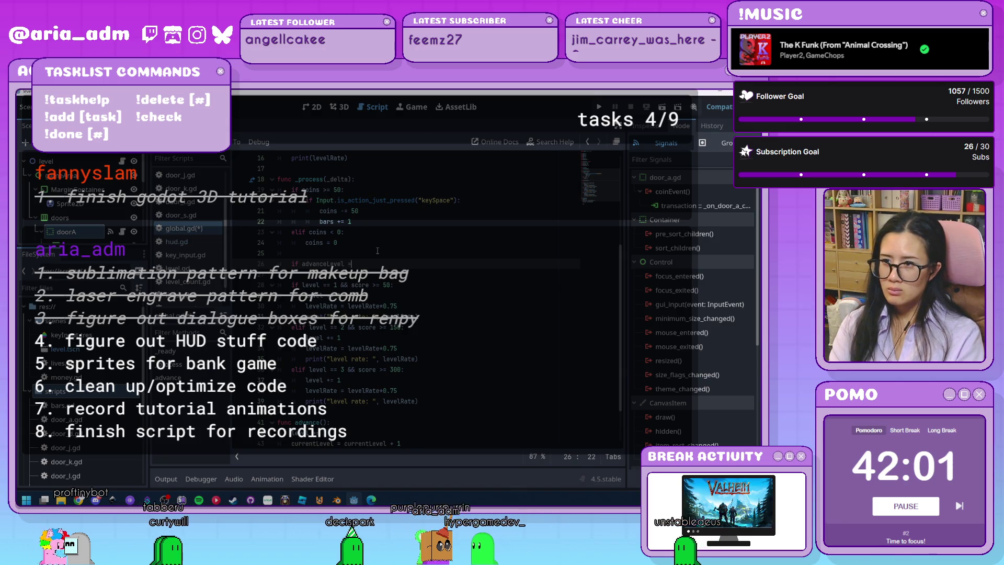
pyautogui.write('== false:')
pyautogui.press('Return')
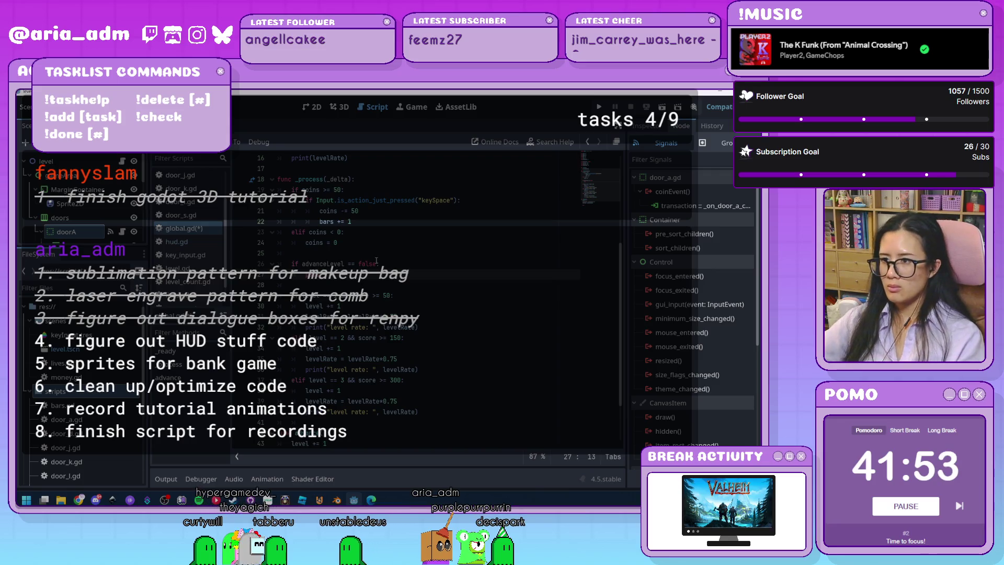
pyautogui.scroll(-2, 380, 262)
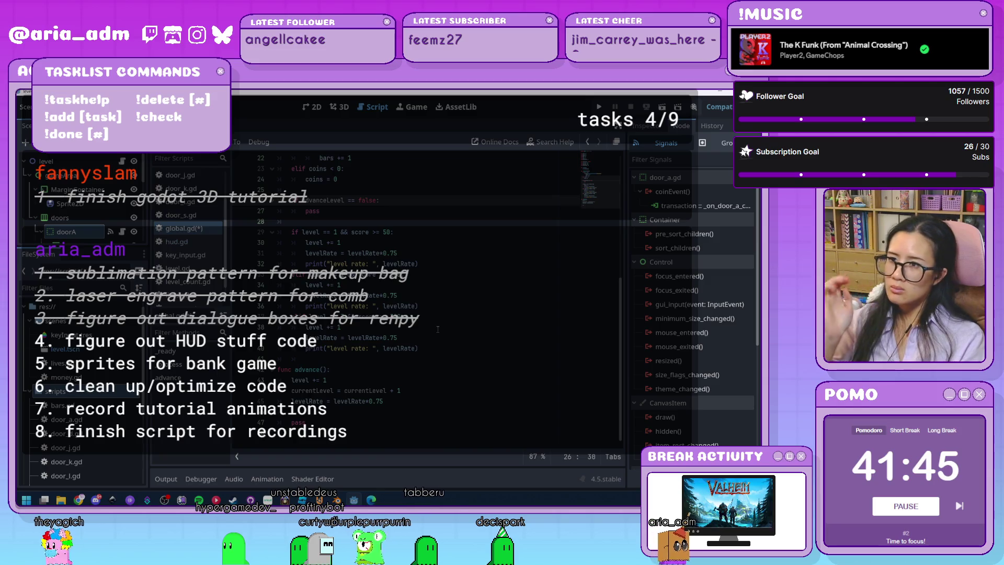
# Step: Add print("level rate: ", levelRate) at the end of advance()
pyautogui.press('Return')
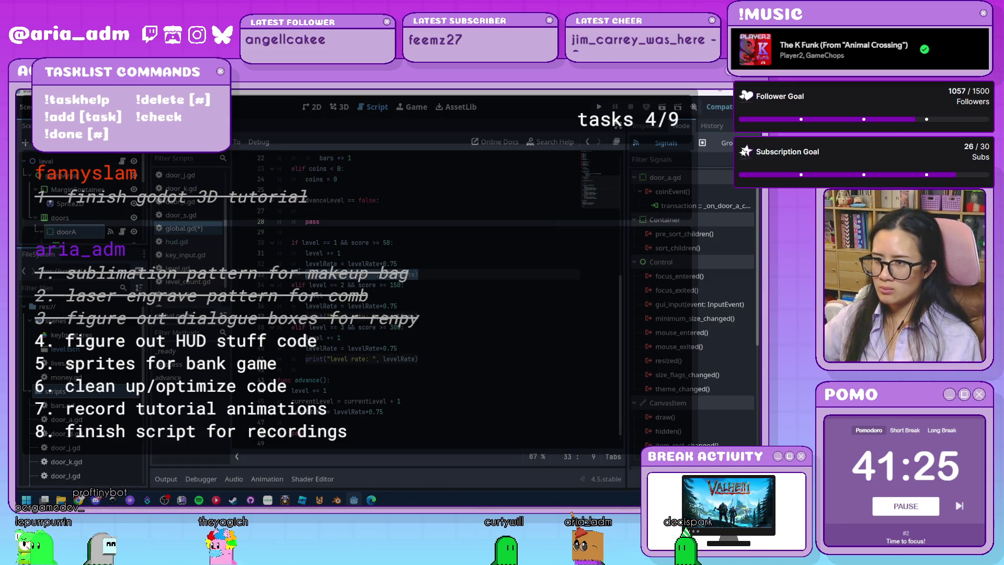
pyautogui.press('Return')
pyautogui.write('print("level rate: ", levelRate)')
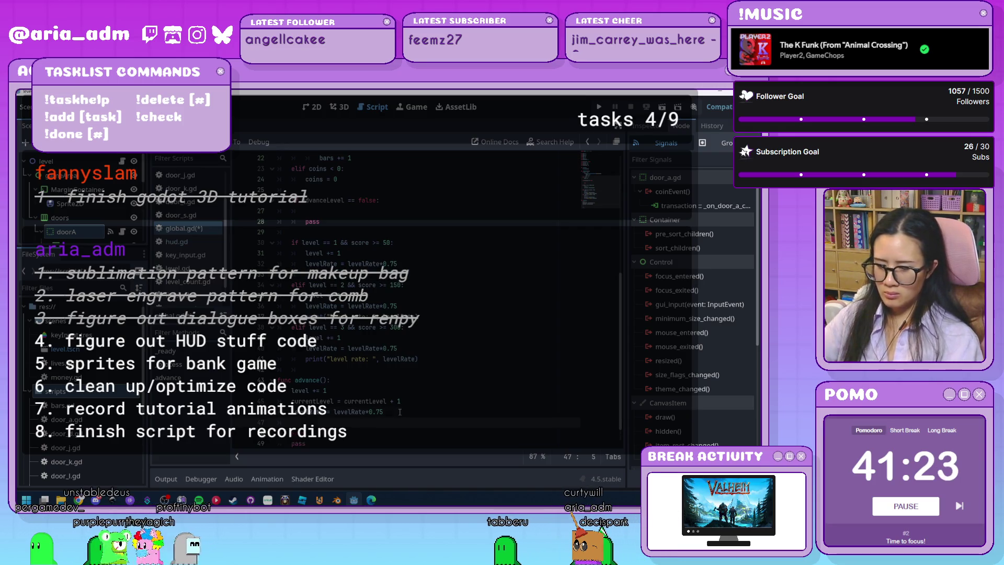
# Step: Remove the levelRate and print lines from each level-threshold branch
pyautogui.click(419, 305)
pyautogui.hotkey('ctrl', 'v')
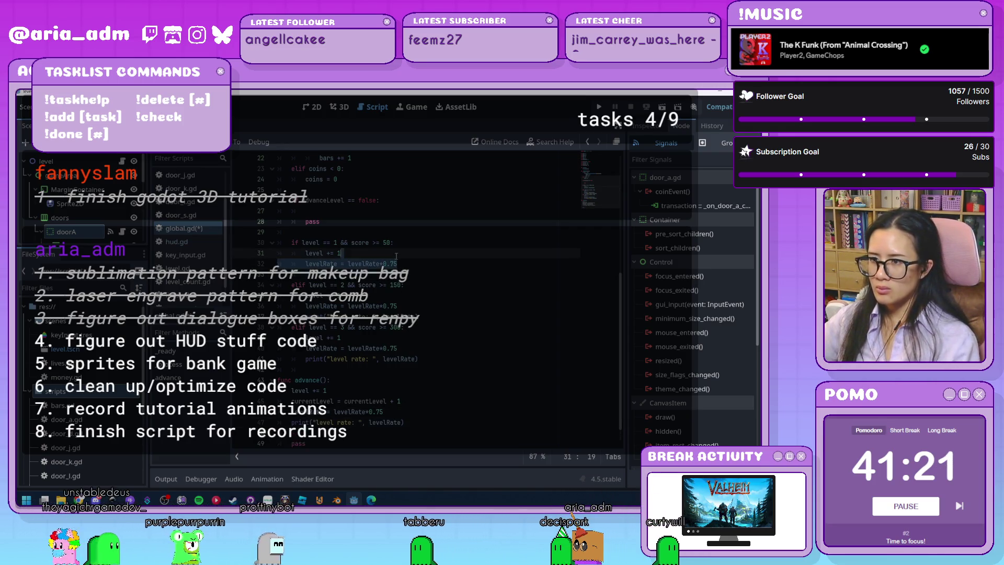
pyautogui.hotkey('ctrl', 'z')
pyautogui.hotkey('ctrl', 'z')
pyautogui.hotkey('ctrl', 'z')
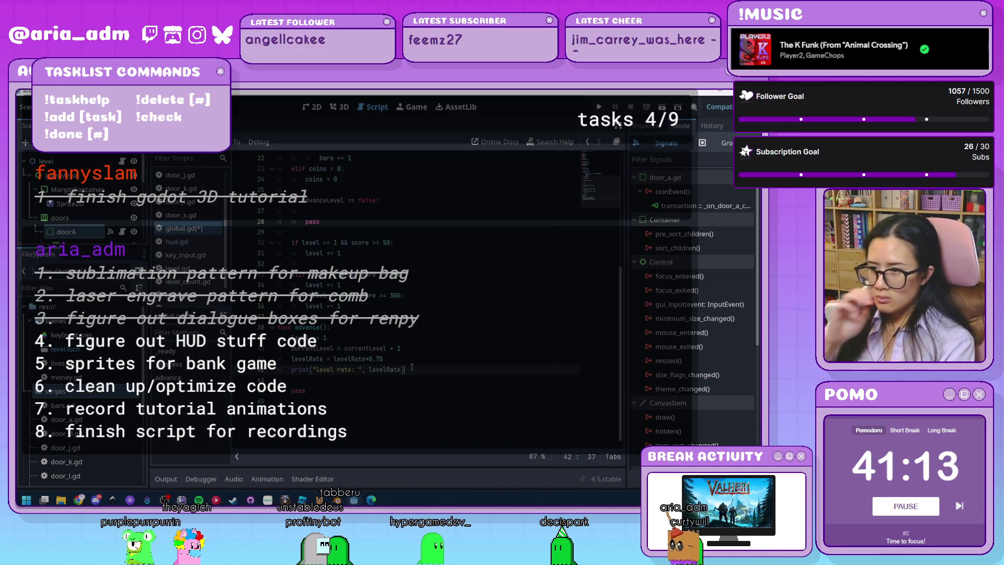
pyautogui.scroll(7, 443, 314)
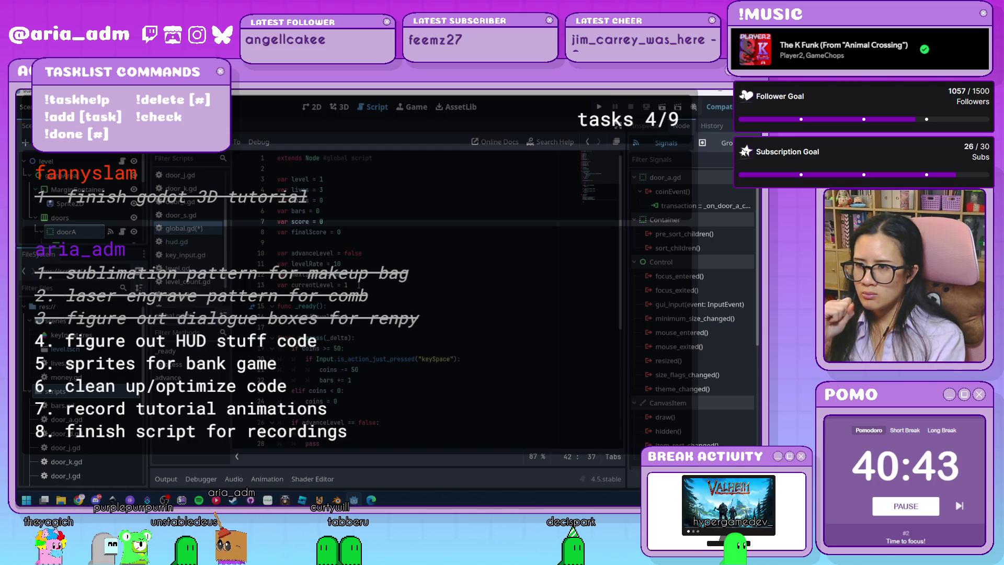
pyautogui.click(357, 264)
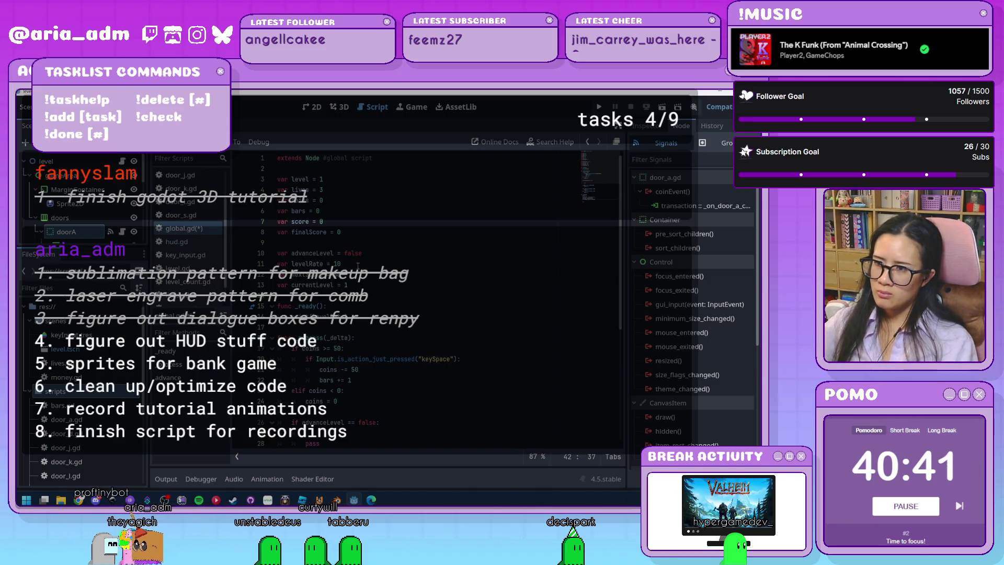
# Step: Add a var nextLevel declaration below var levelRate = 10
pyautogui.press('Return')
pyautogui.write('var ne')
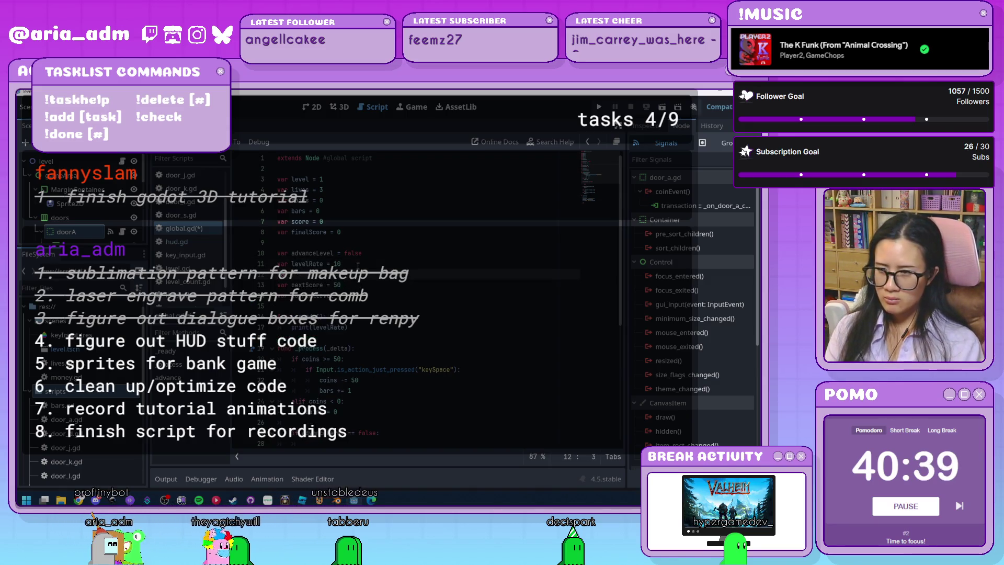
pyautogui.write('xtLevel =')
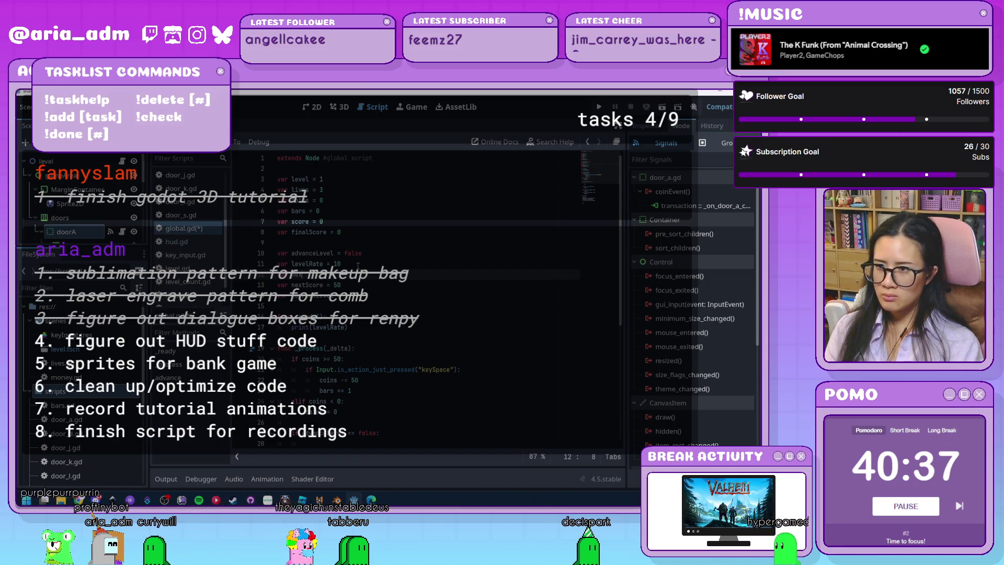
pyautogui.press('BackSpace')
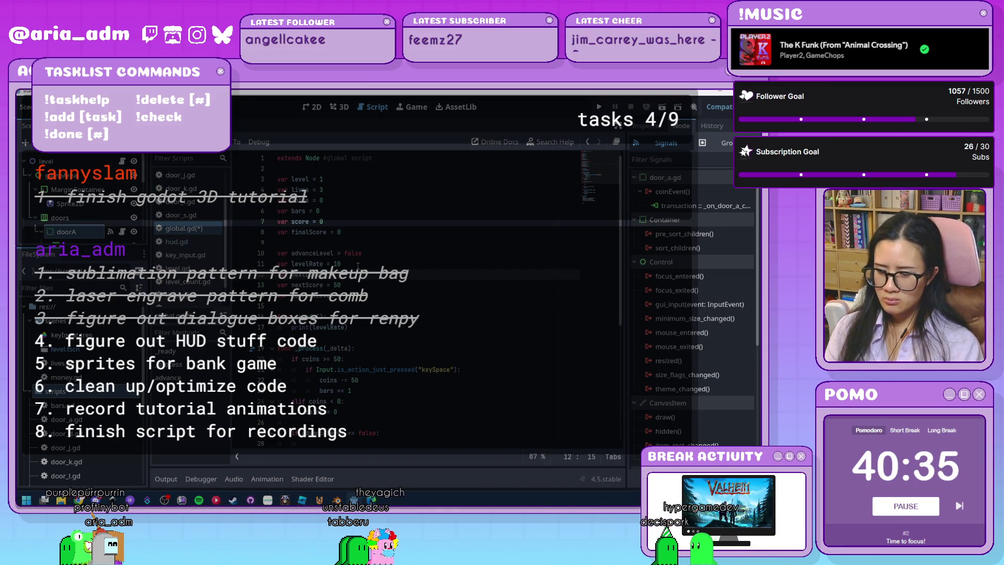
# Step: Append 'and score' to the level-1 condition in the level-threshold checks
pyautogui.click(420, 317)
pyautogui.scroll(-6, 420, 317)
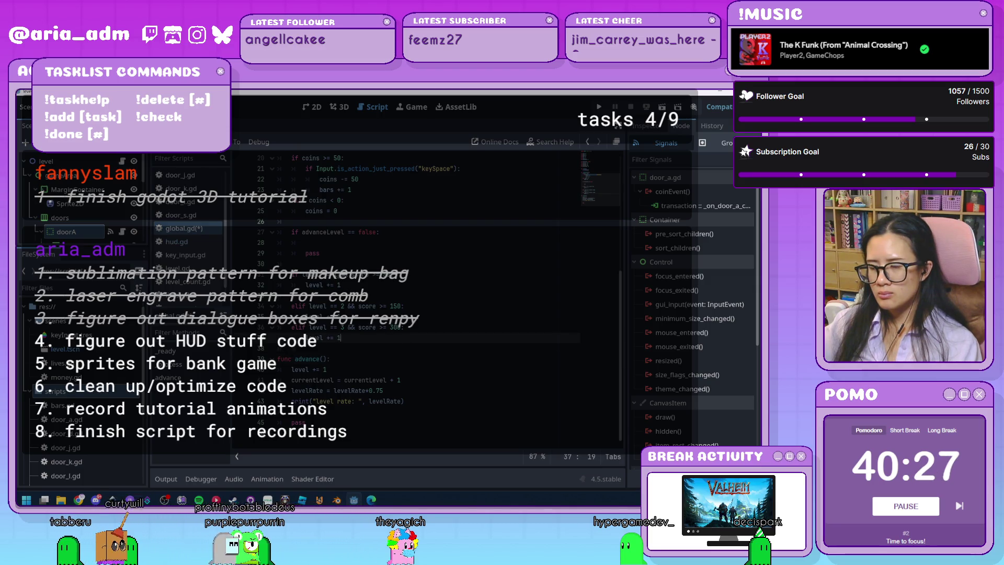
pyautogui.click(335, 274)
pyautogui.click(341, 274)
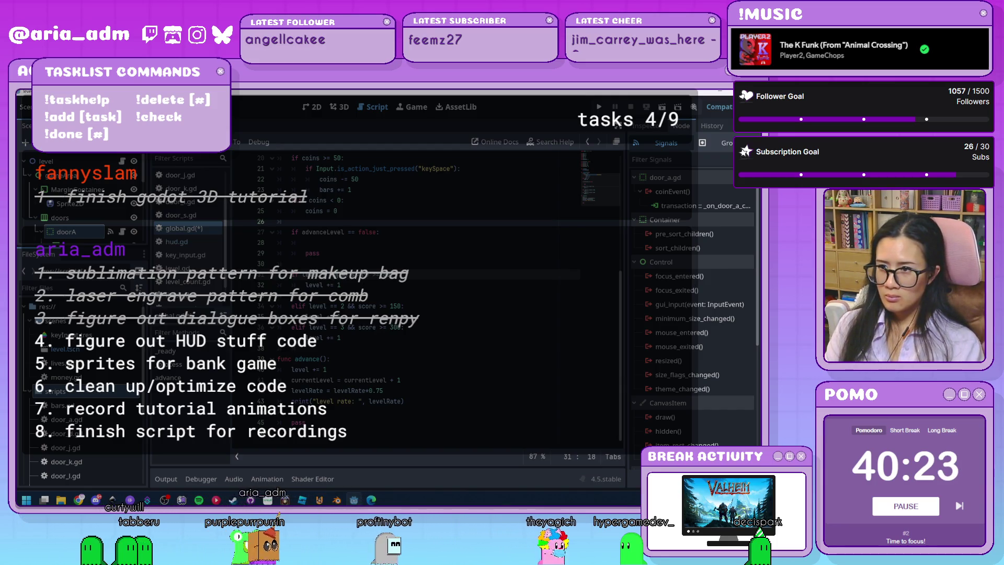
pyautogui.write('and score')
pyautogui.press('Down')
pyautogui.press('Down')
pyautogui.press('Down')
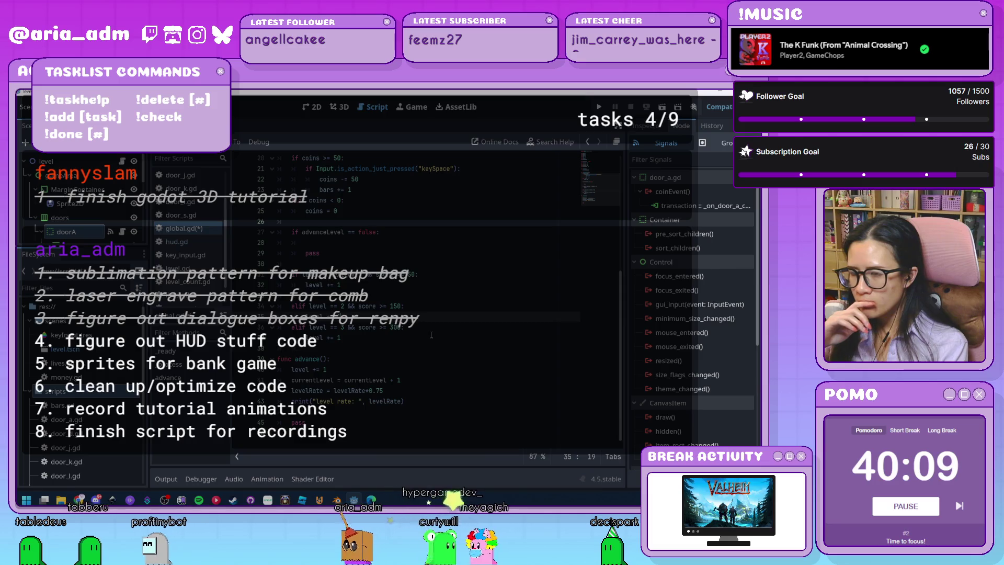
pyautogui.press('Up')
pyautogui.press('Up')
pyautogui.press('Up')
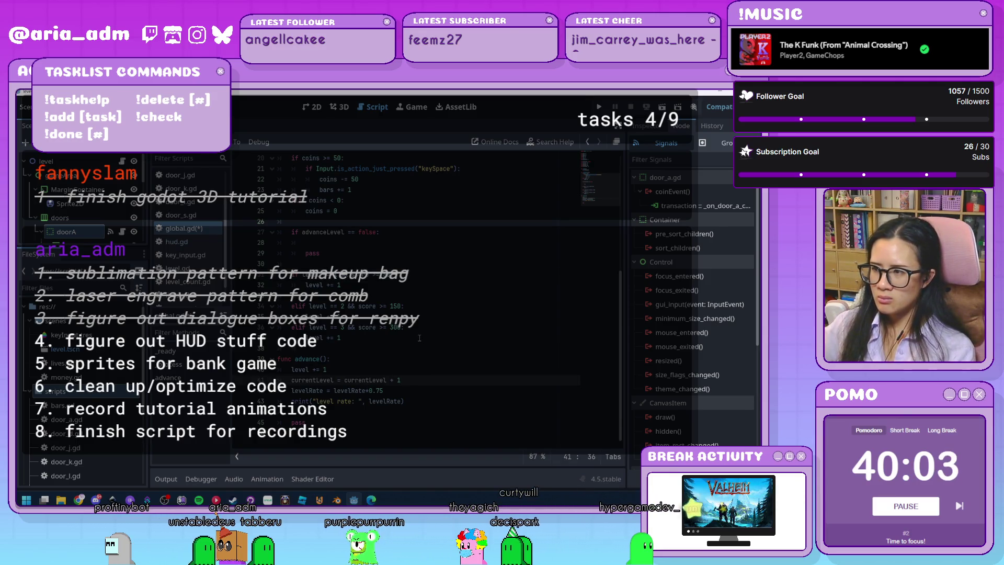
pyautogui.scroll(5, 419, 337)
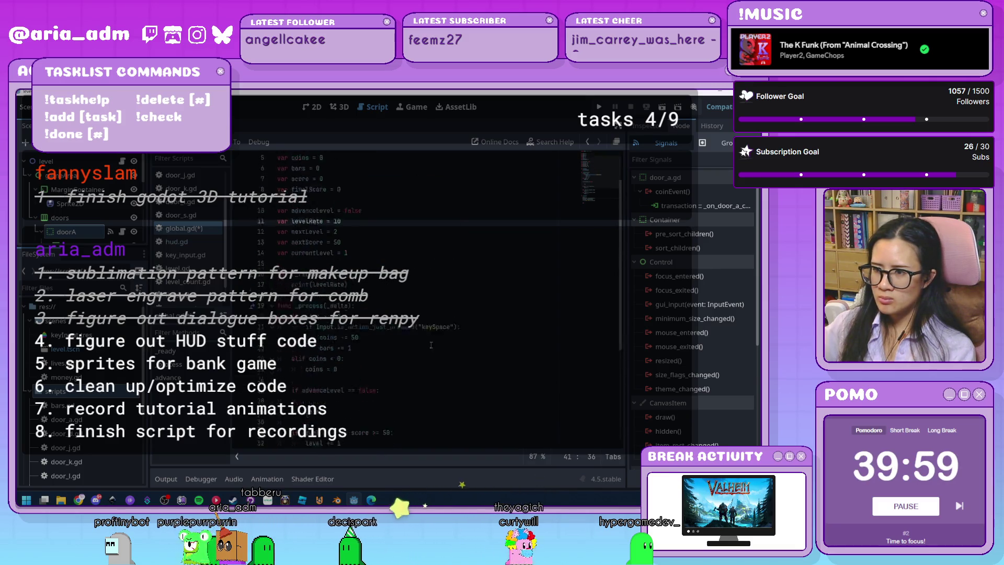
pyautogui.scroll(-6, 431, 344)
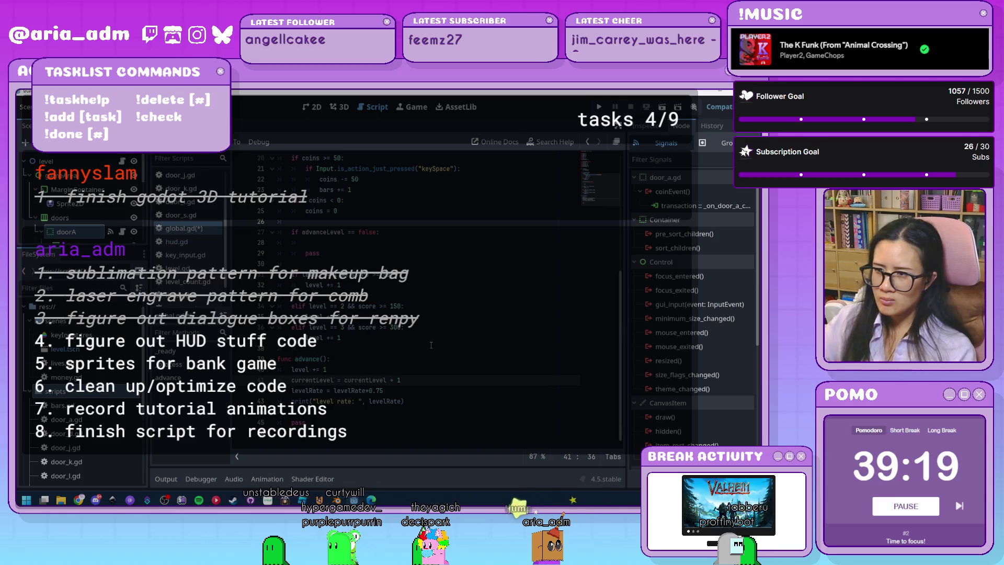
# Step: Remove extra blank lines after the variables and open a line inside the advanceLevel == false block
pyautogui.scroll(7, 407, 293)
pyautogui.click(383, 242)
pyautogui.press('Return')
pyautogui.press('Return')
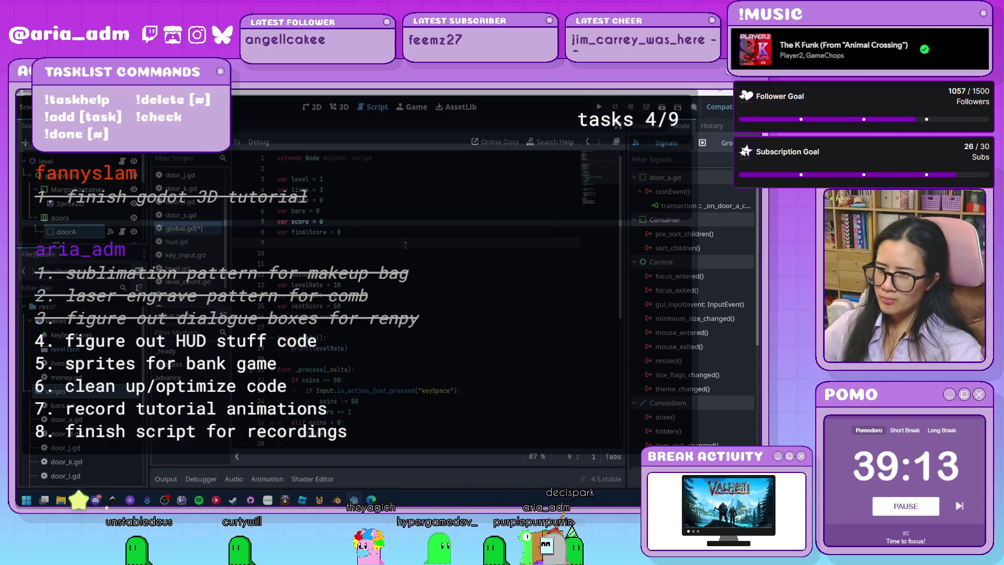
pyautogui.press('BackSpace')
pyautogui.press('BackSpace')
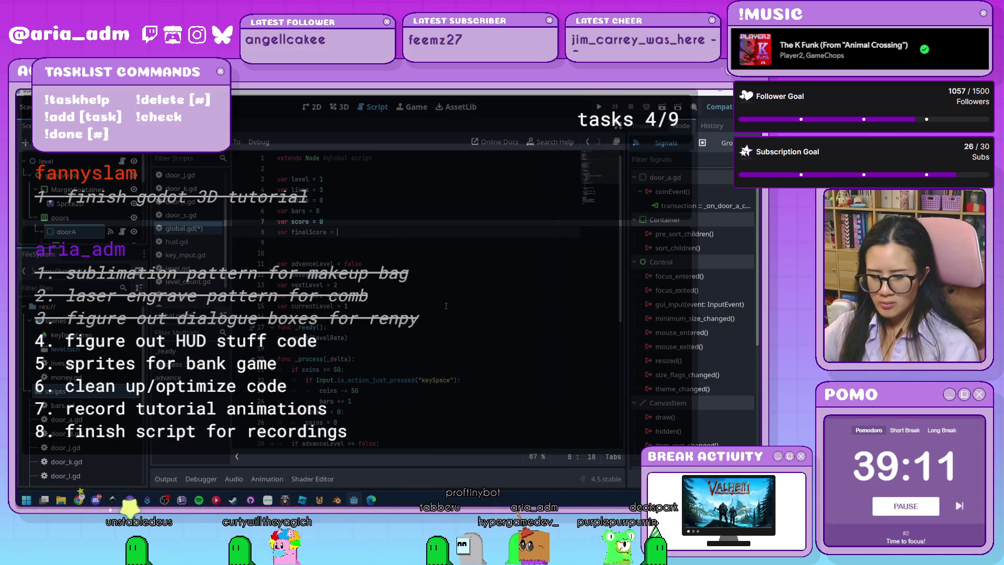
pyautogui.press('Down')
pyautogui.press('Down')
pyautogui.press('Down')
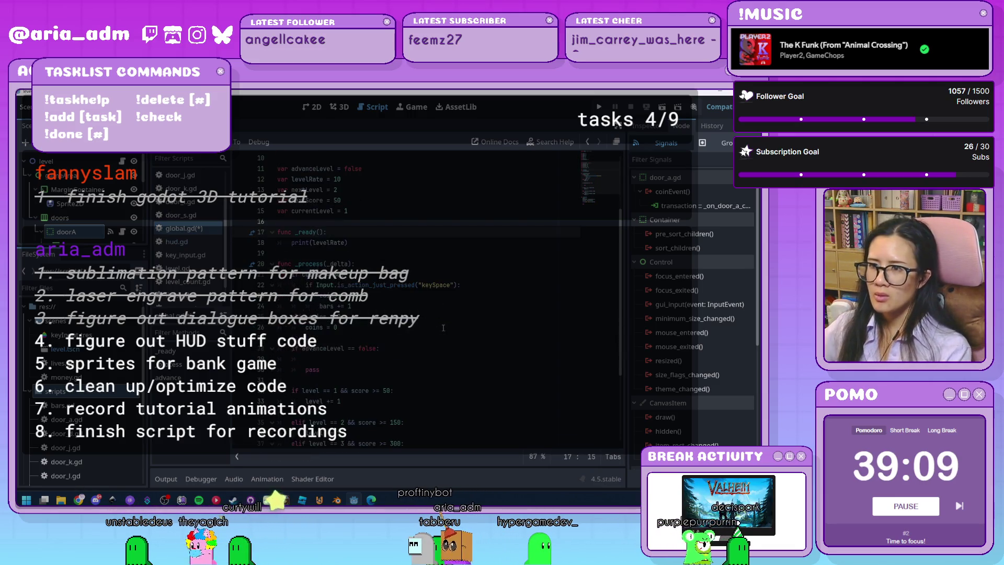
pyautogui.scroll(-4, 443, 327)
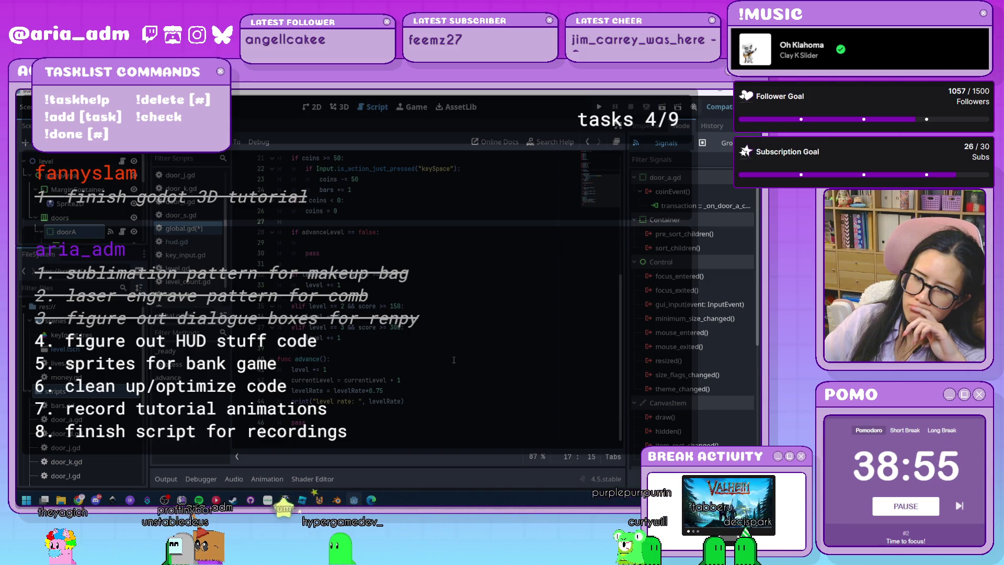
pyautogui.click(399, 242)
pyautogui.write('if')
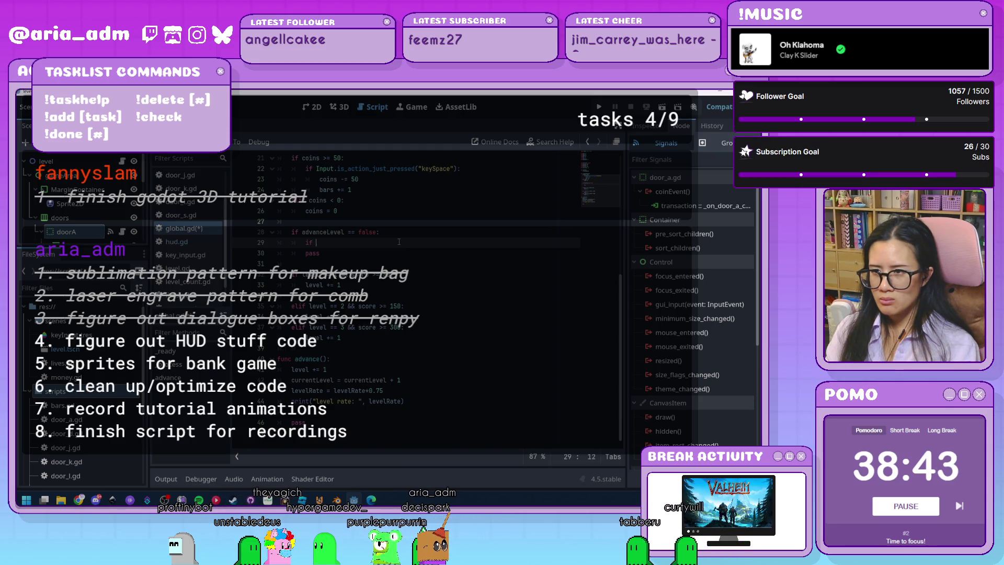
# Step: Add 'if score >= nextScore:' calling advance() inside the advanceLevel == false block
pyautogui.write('score')
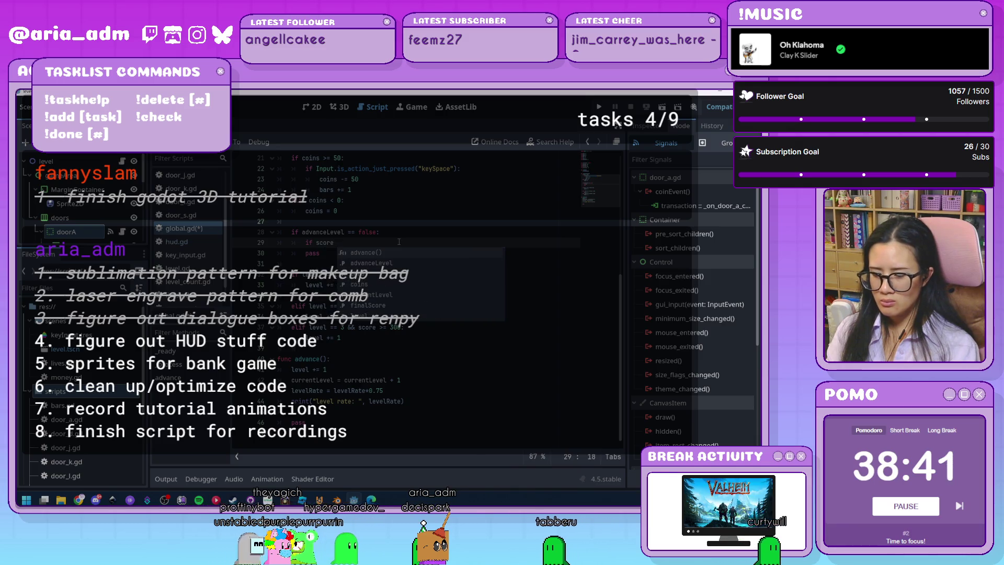
pyautogui.write('>= ')
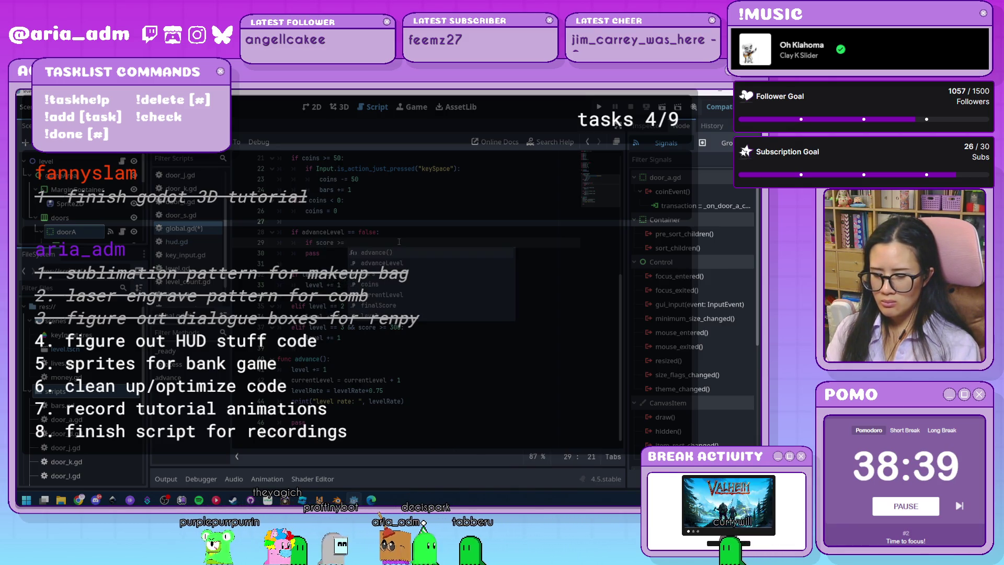
pyautogui.write('nextScore:')
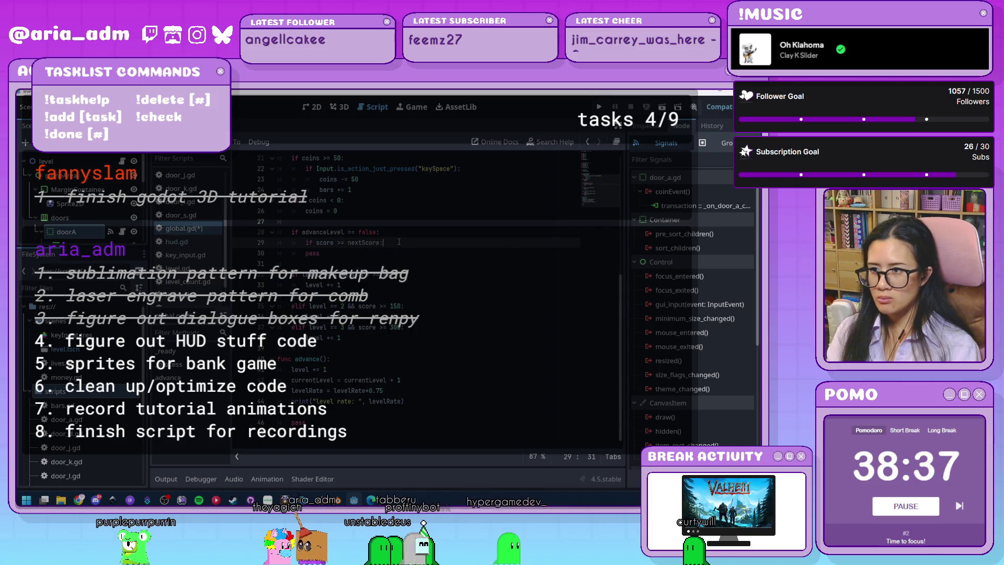
pyautogui.press('Return')
pyautogui.write('adv')
pyautogui.press('Return')
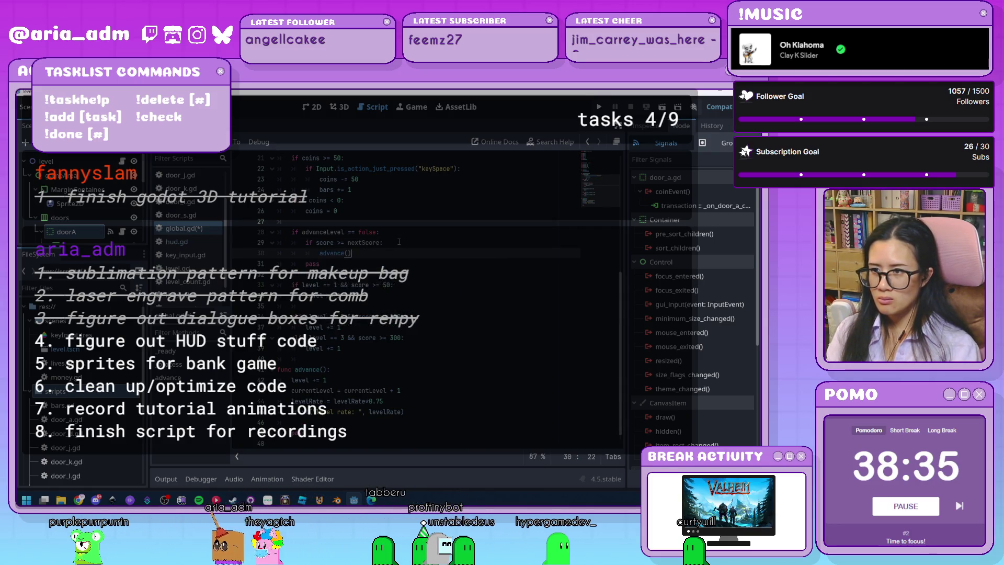
pyautogui.click(427, 296)
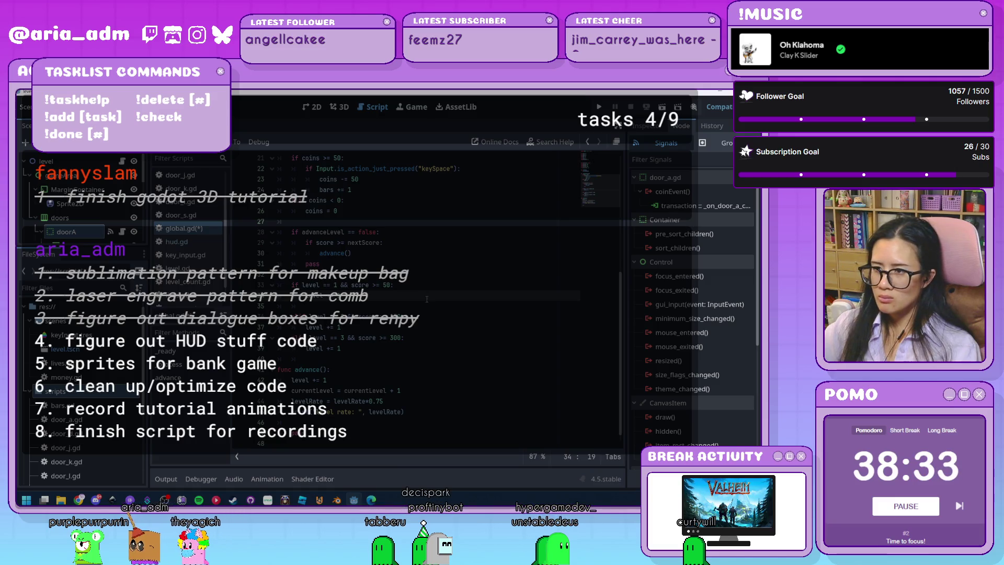
pyautogui.click(412, 267)
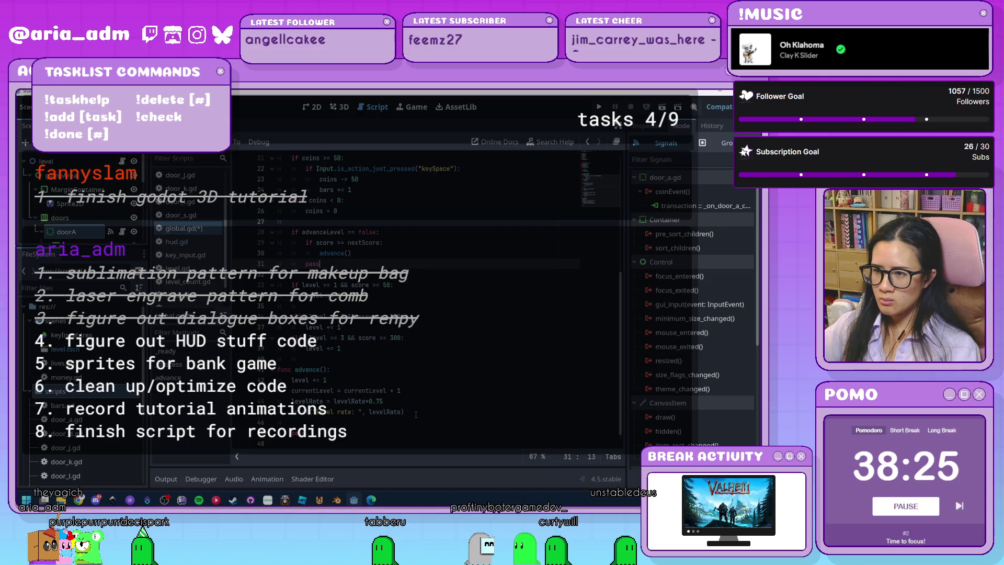
# Step: Insert blank lines at the top of advance() and comment out its old body with Ctrl+K
pyautogui.moveTo(420, 408)
pyautogui.mouseDown()
pyautogui.moveTo(321, 401)
pyautogui.moveTo(293, 380)
pyautogui.mouseUp()
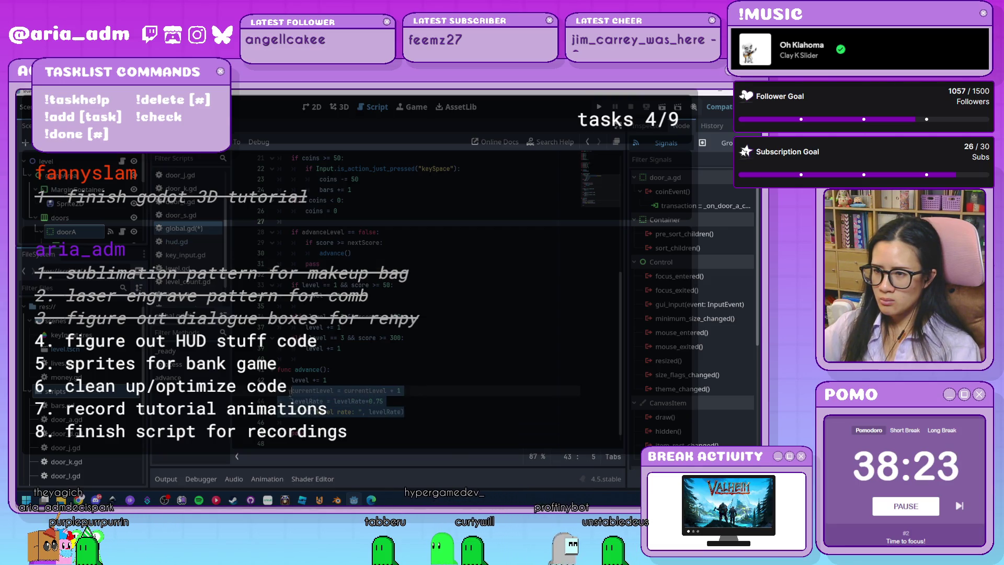
pyautogui.click(352, 371)
pyautogui.press('Return')
pyautogui.press('Return')
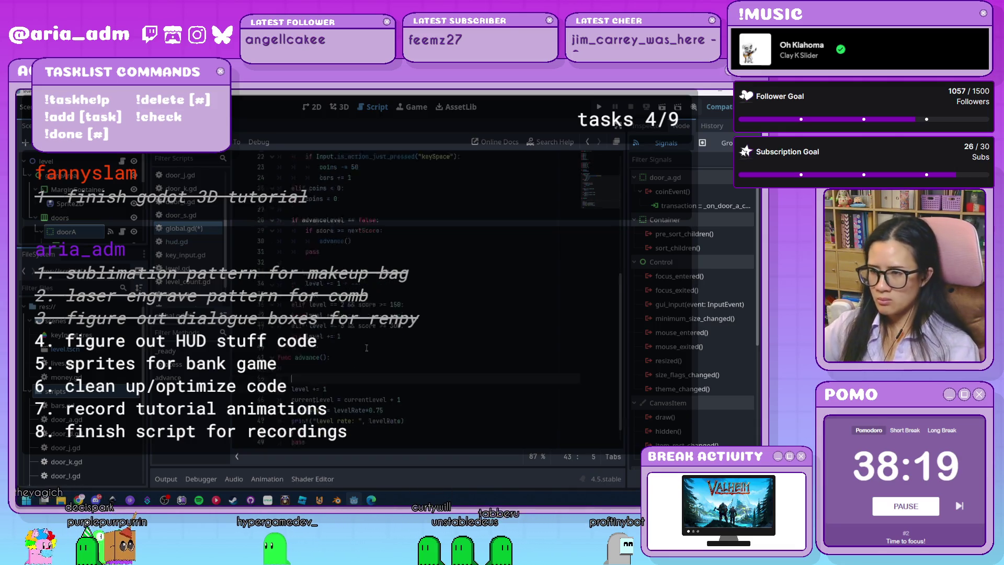
pyautogui.scroll(-1, 352, 371)
pyautogui.moveTo(404, 401); pyautogui.dragTo(289, 370)
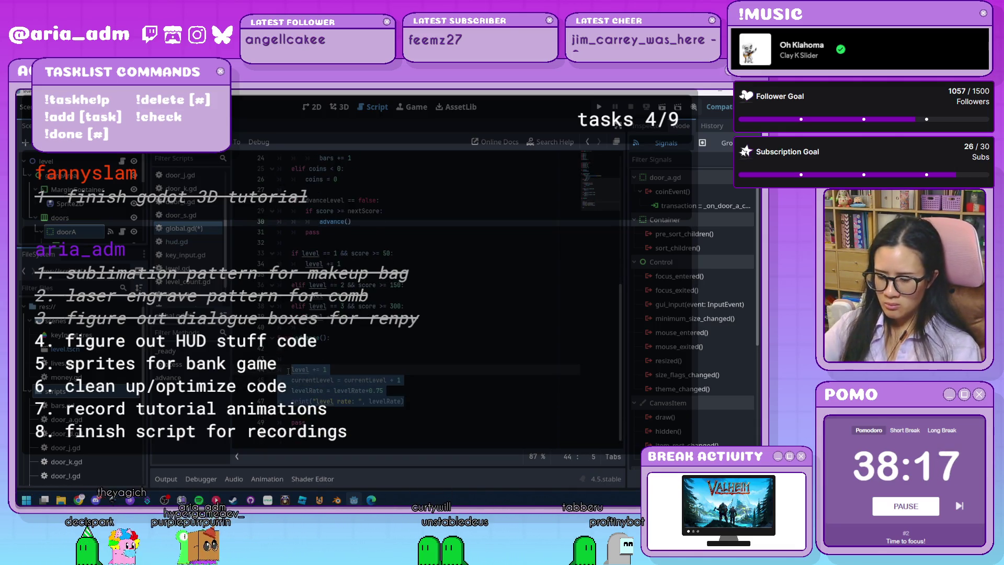
pyautogui.hotkey('ctrl', 'k')
# Step: Comment out the old level-by-score if/elif block, then begin typing 'e = nex' in advance()
pyautogui.click(333, 306)
pyautogui.moveTo(333, 305); pyautogui.dragTo(289, 252)
pyautogui.hotkey('ctrl', 'k')
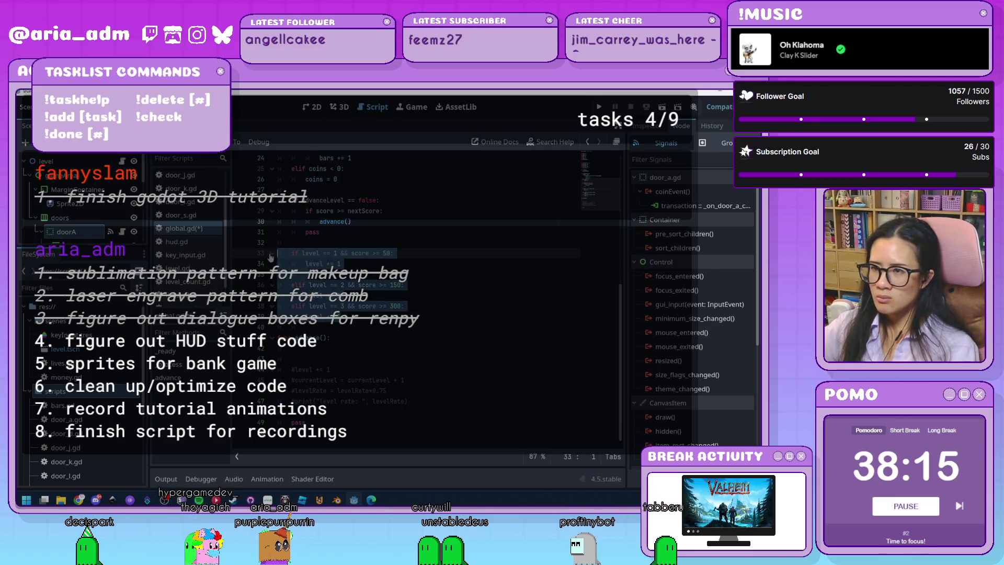
pyautogui.click(350, 355)
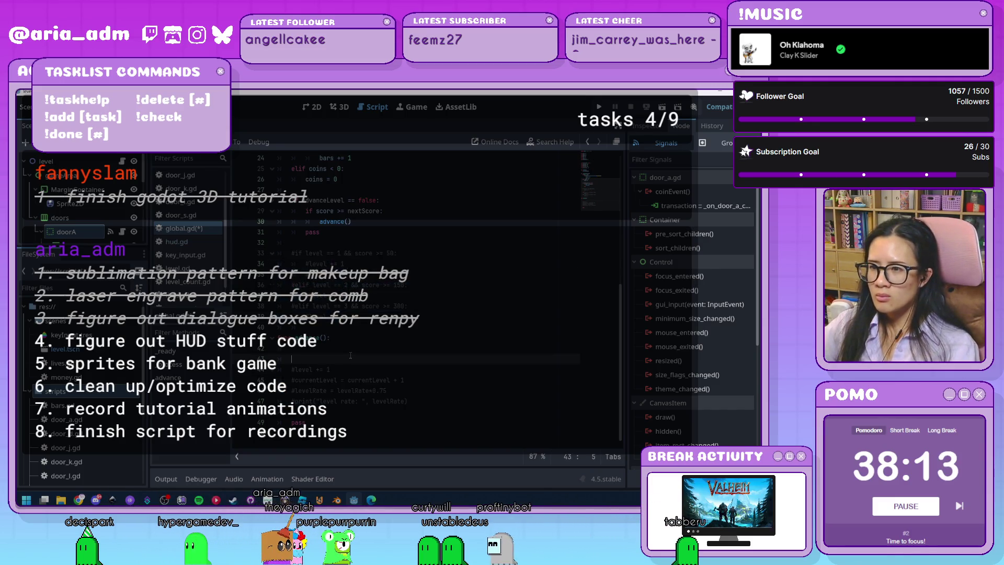
pyautogui.scroll(8, 358, 349)
pyautogui.scroll(-8, 408, 381)
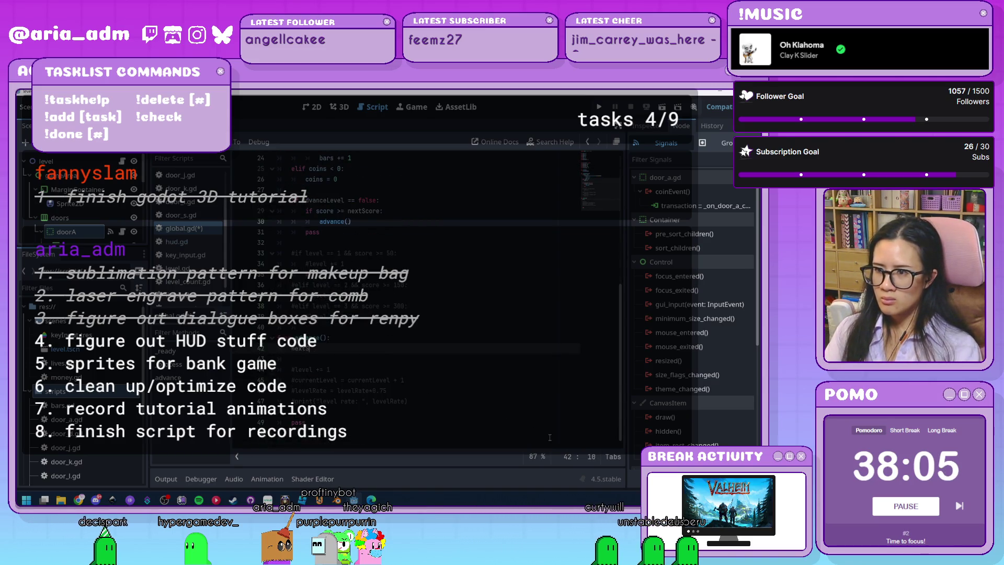
pyautogui.write('e ')
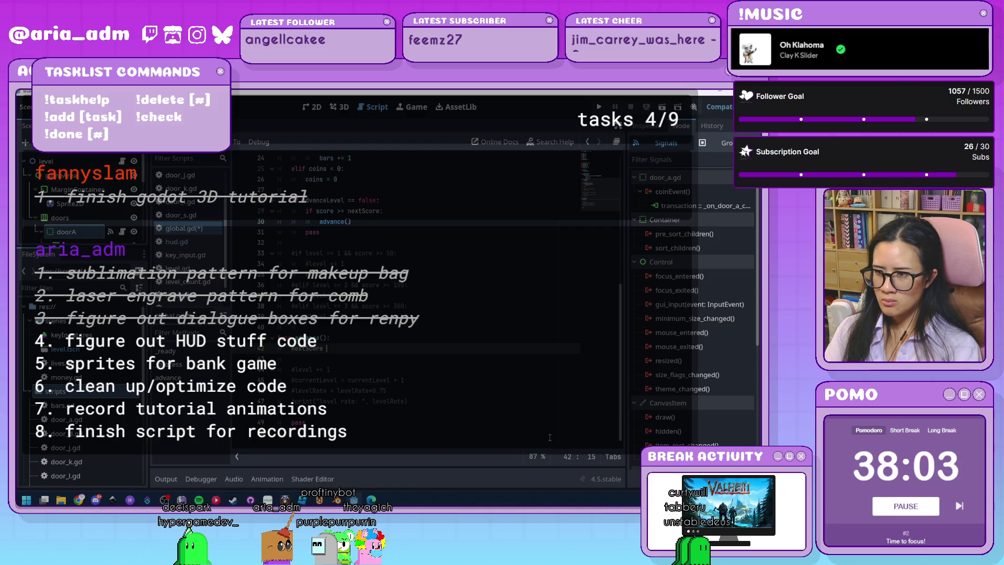
pyautogui.write('= nex')
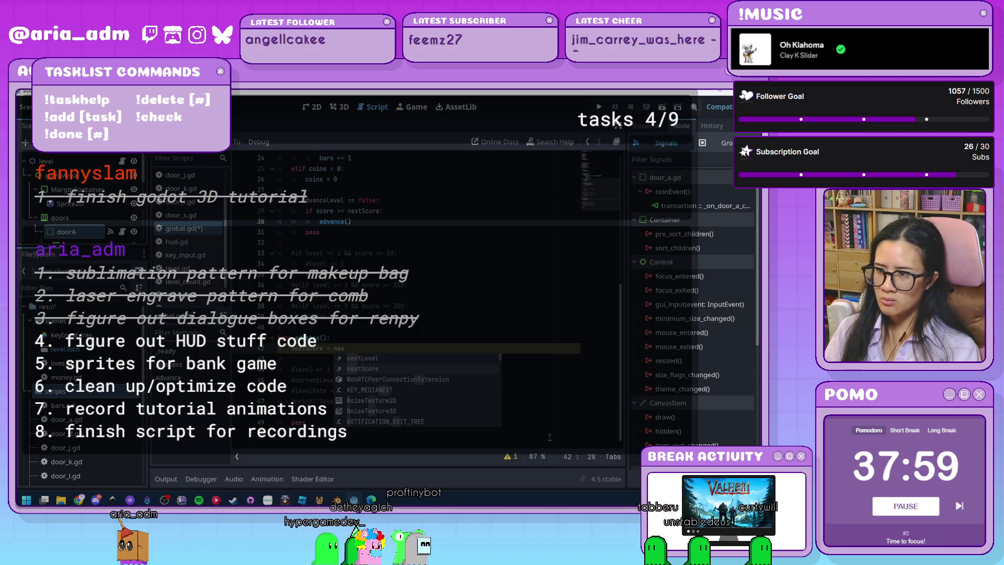
# Step: Change the nextScore update in advance() to add 3 instead of multiplying by 100
pyautogui.press('Down')
pyautogui.press('Return')
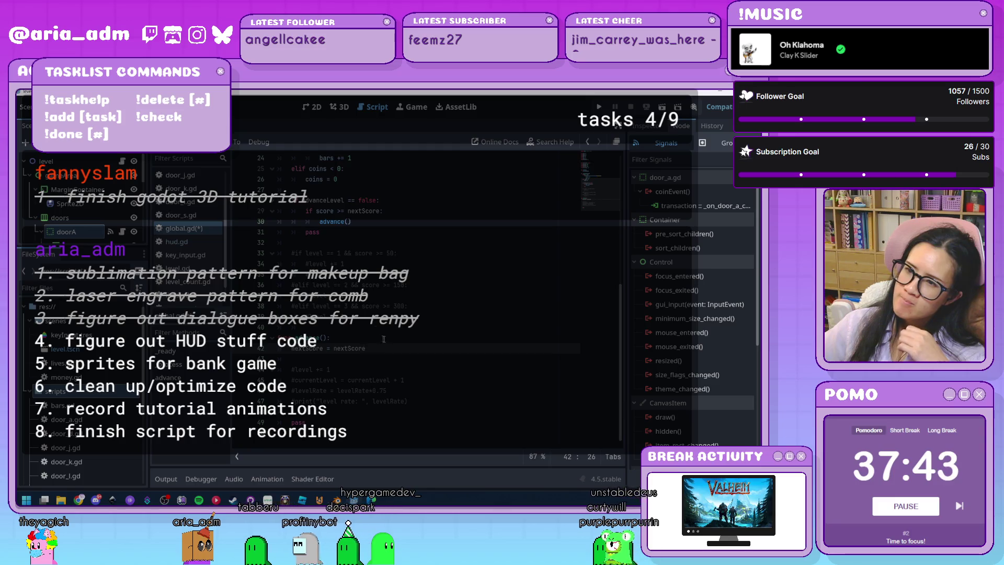
pyautogui.write('*')
pyautogui.write('+ 100')
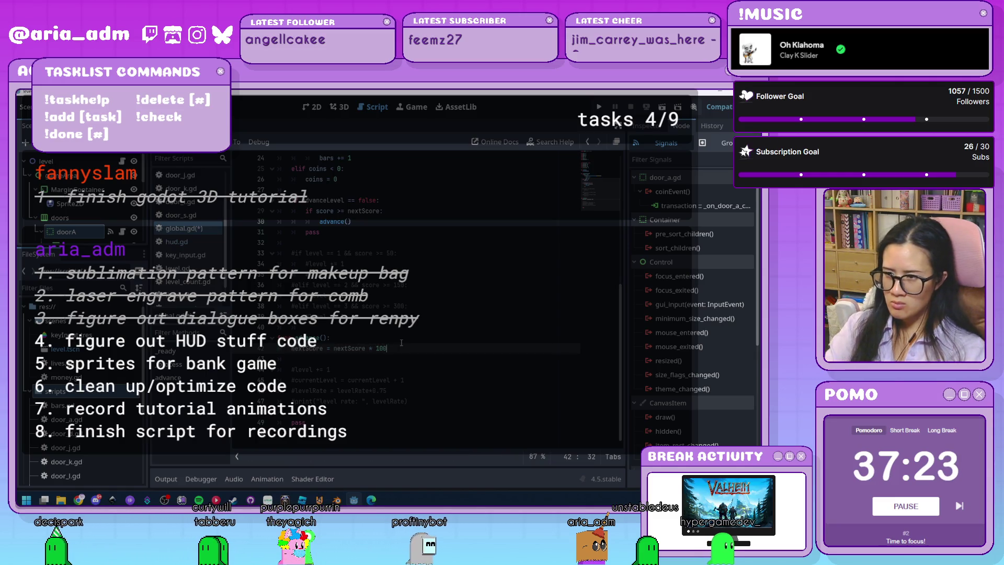
pyautogui.click(416, 401)
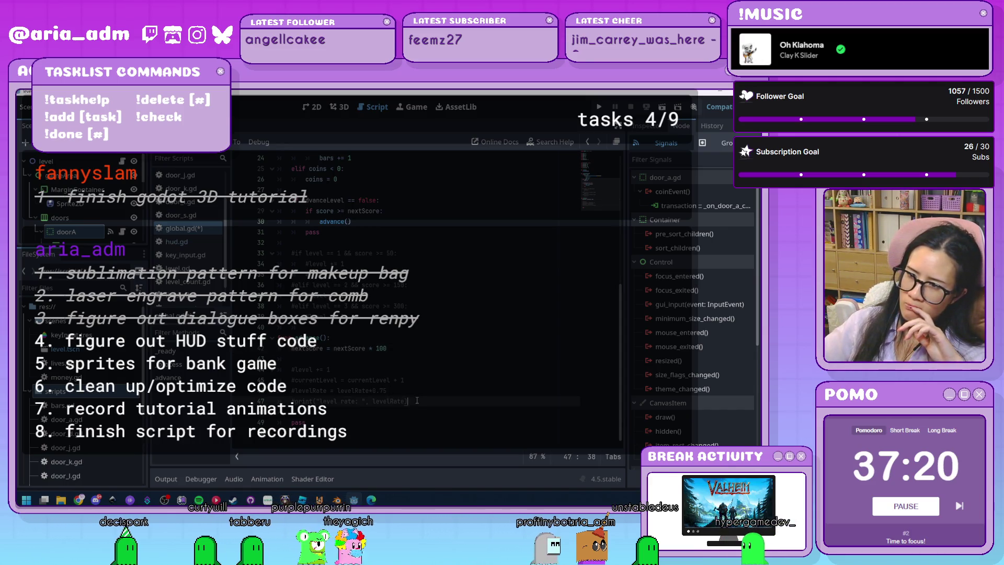
pyautogui.doubleClick(380, 348)
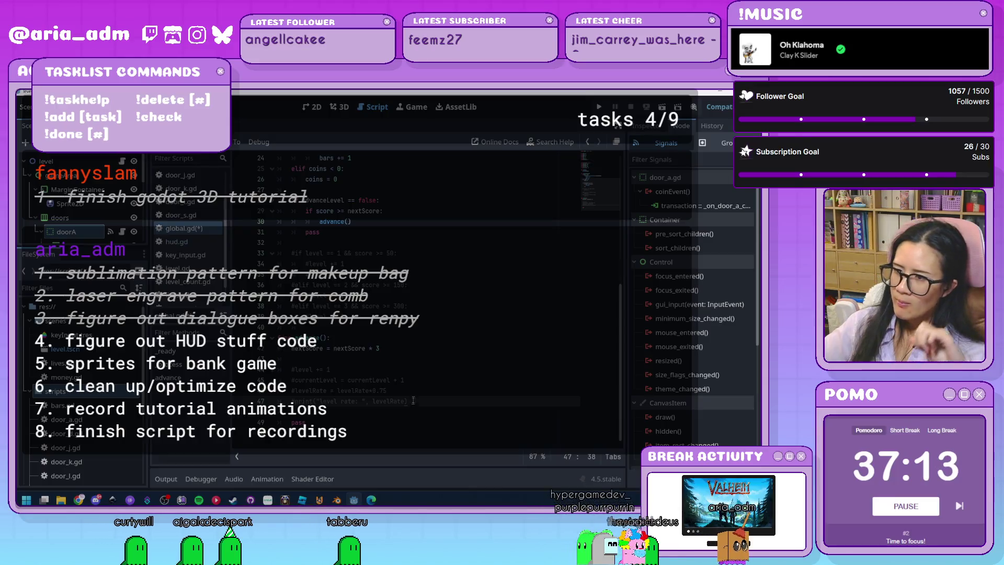
pyautogui.write('3')
pyautogui.click(394, 363)
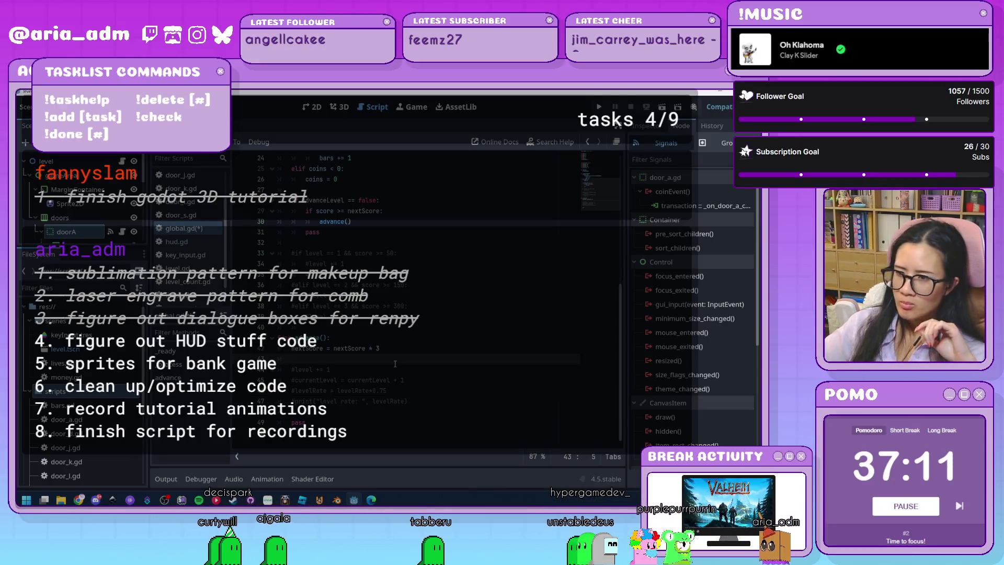
pyautogui.click(392, 353)
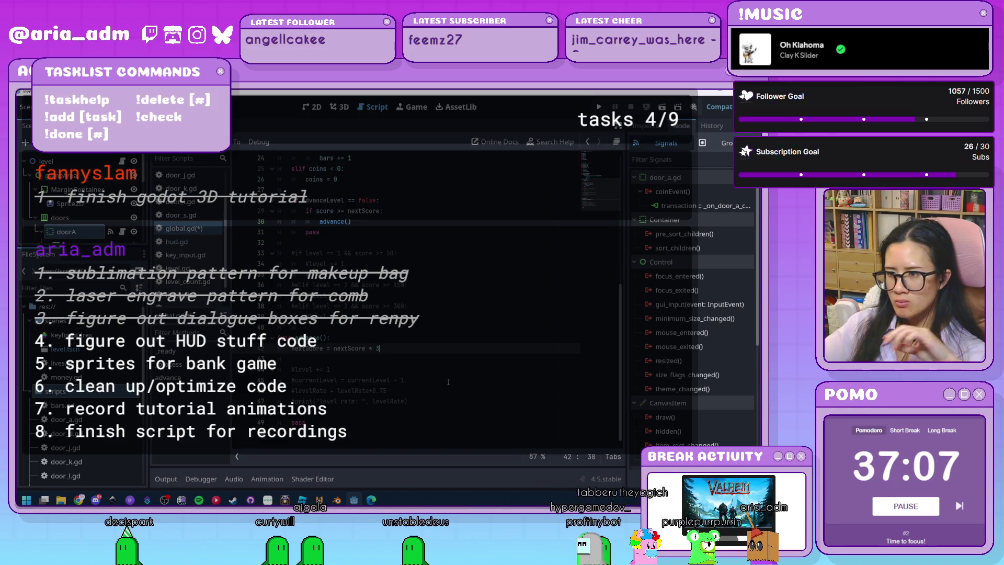
pyautogui.scroll(1, 448, 382)
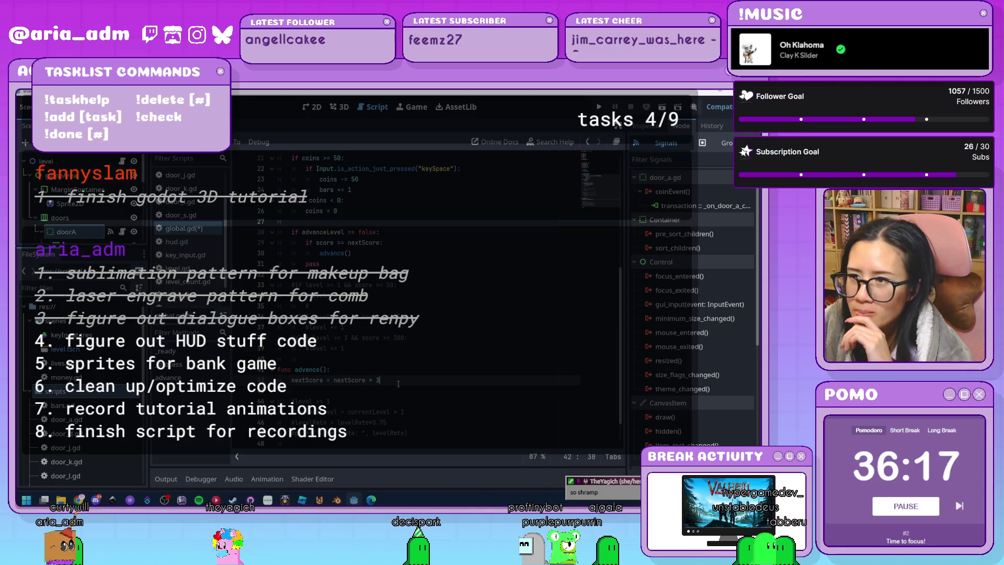
# Step: Add level += 1 and levelRate = levelRate*0.75 lines to advance()
pyautogui.scroll(-1, 399, 384)
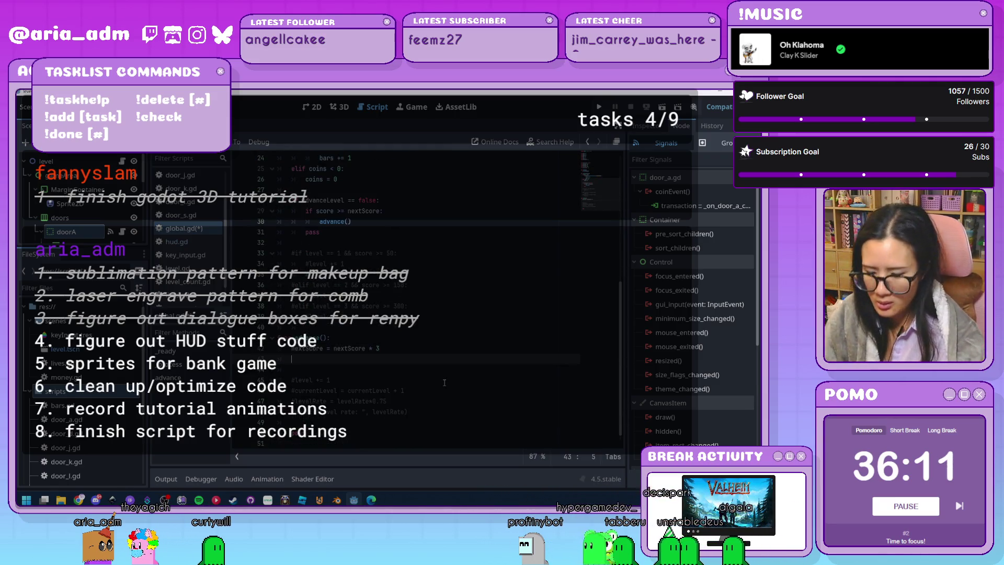
pyautogui.write('level')
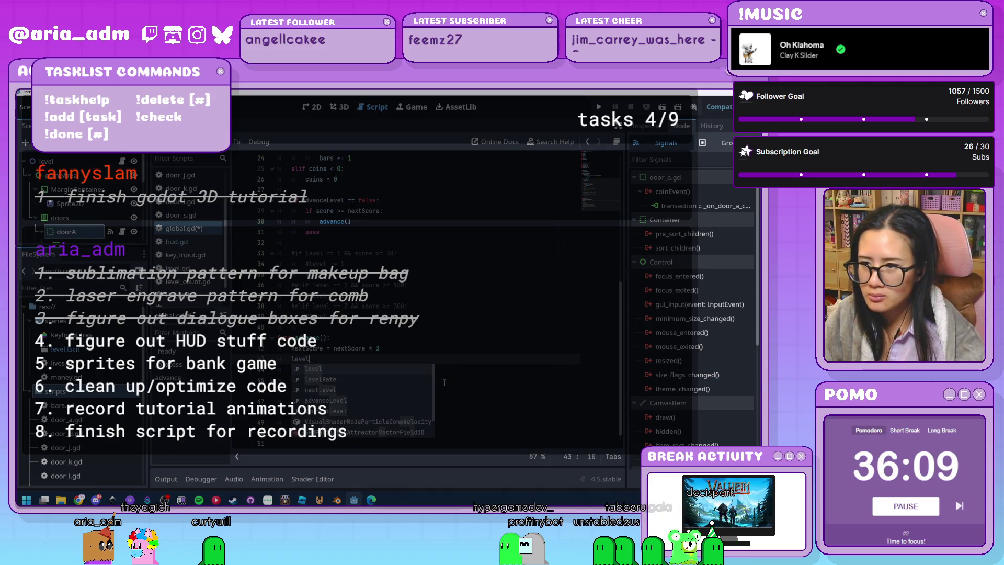
pyautogui.write(' +')
pyautogui.press('BackSpace')
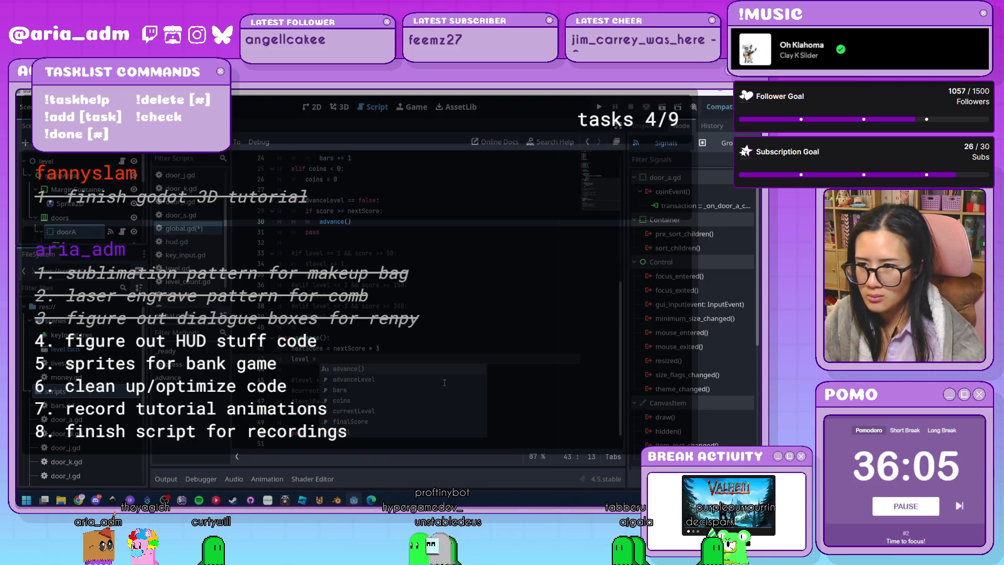
pyautogui.write('+= 1')
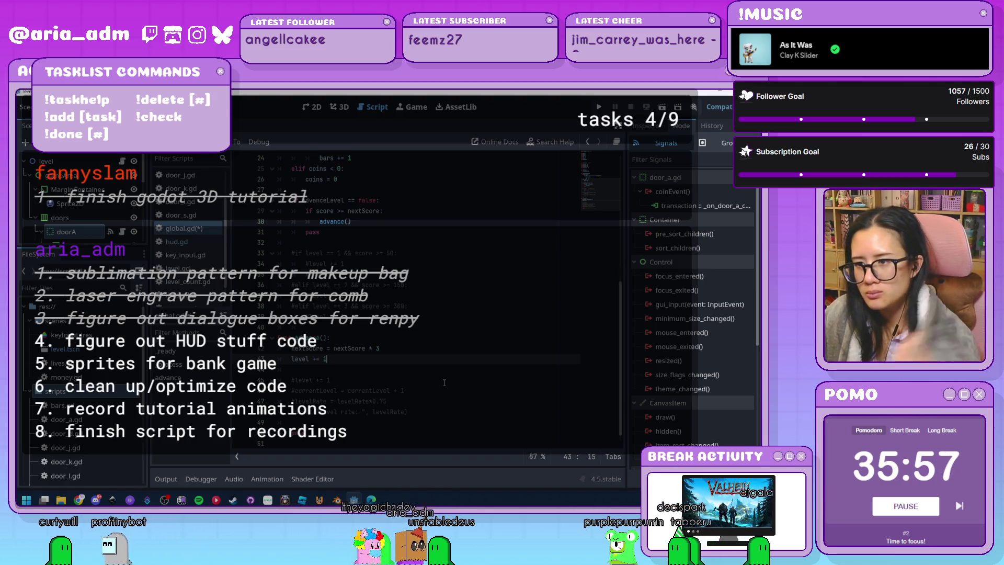
pyautogui.scroll(4, 444, 383)
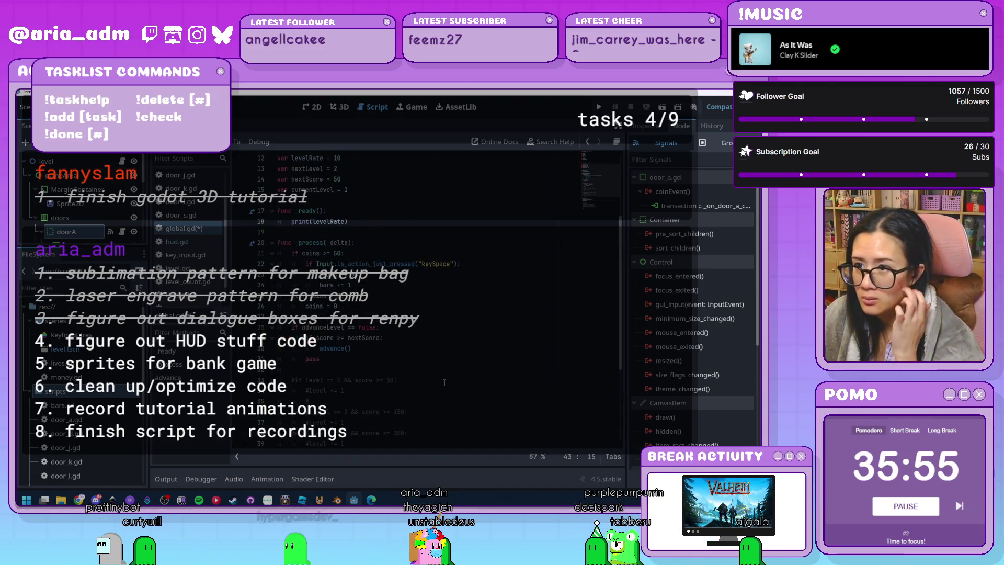
pyautogui.scroll(-4, 444, 382)
pyautogui.write('level')
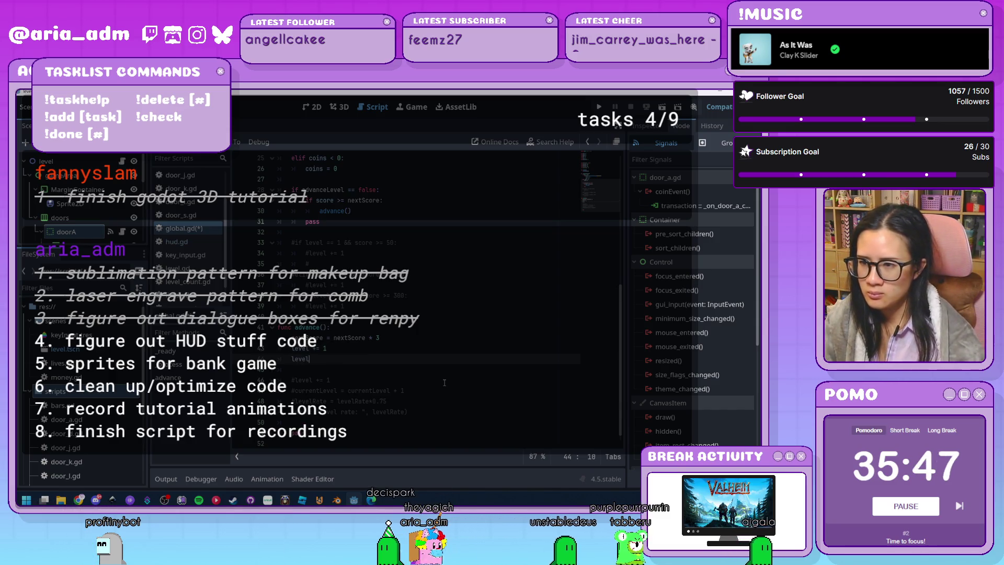
pyautogui.press('Return')
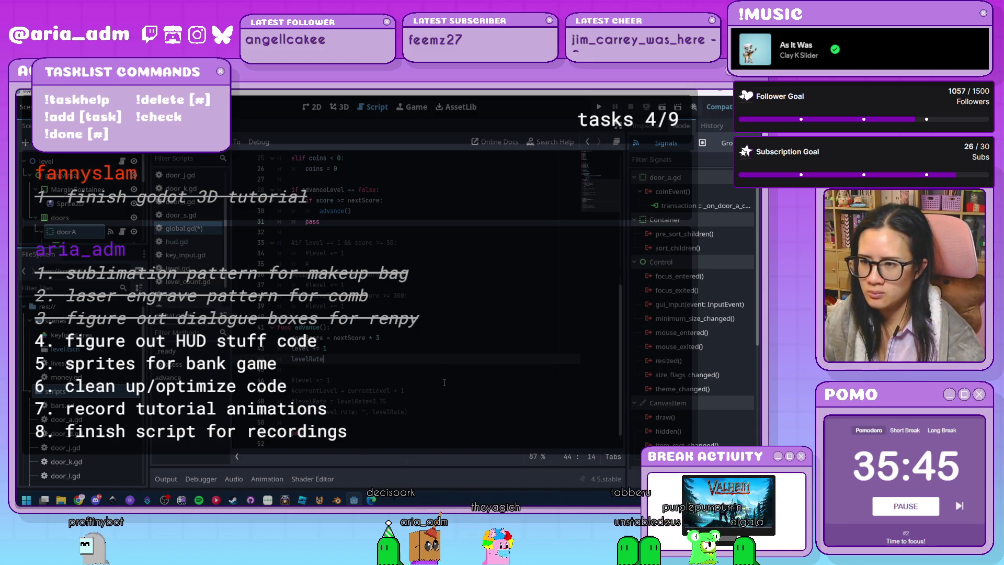
pyautogui.write(' = ')
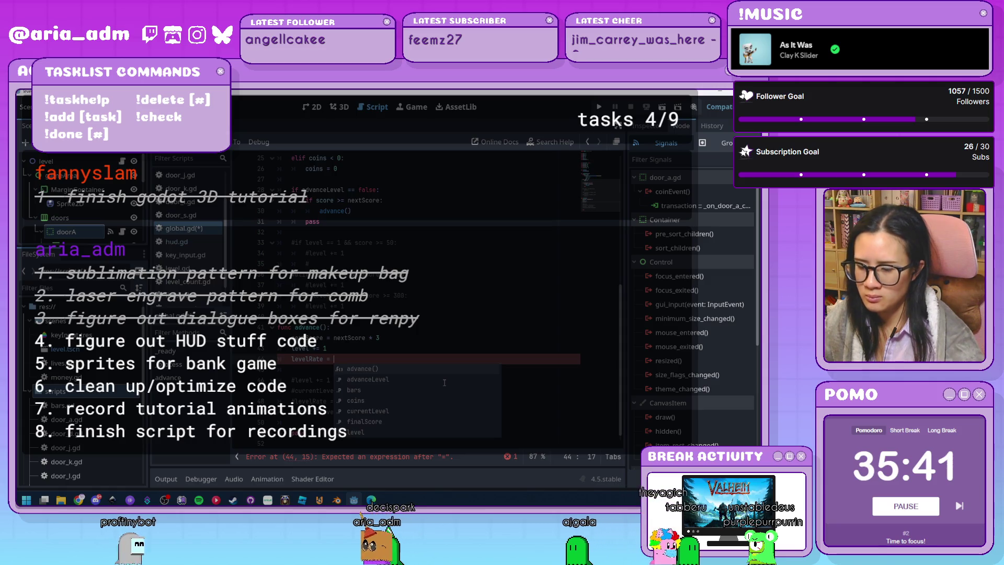
pyautogui.write('levelRate')
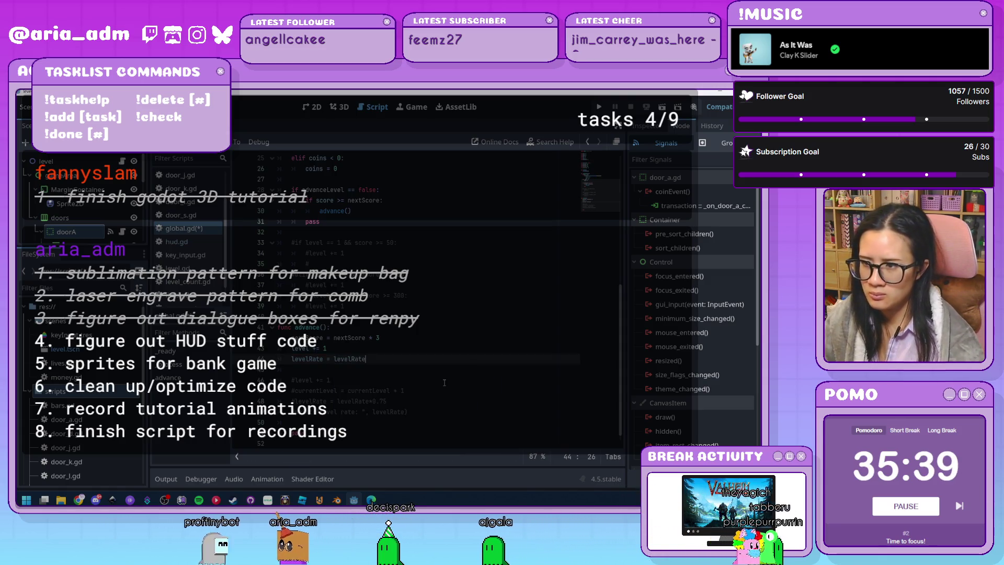
pyautogui.write('*0.75')
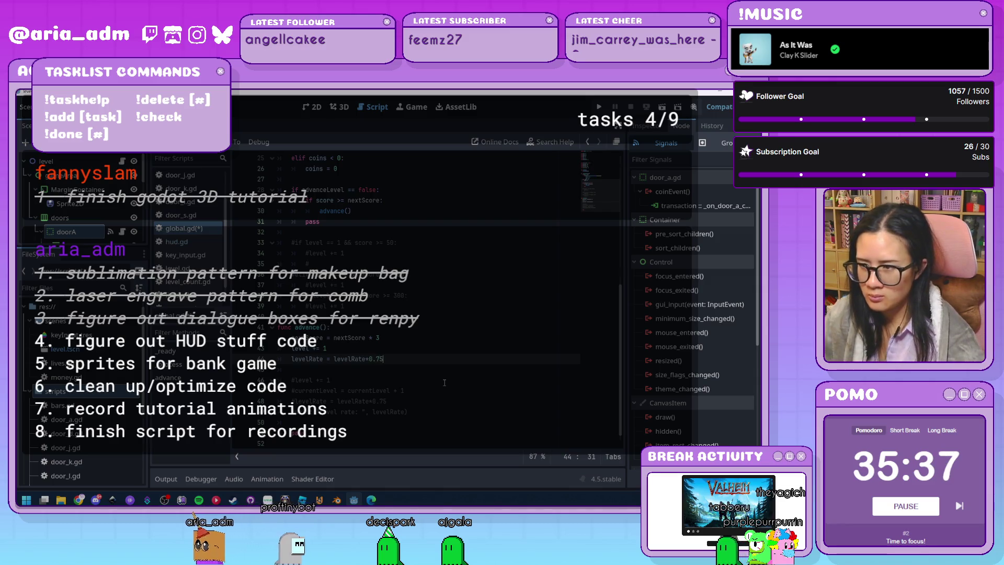
pyautogui.click(444, 382)
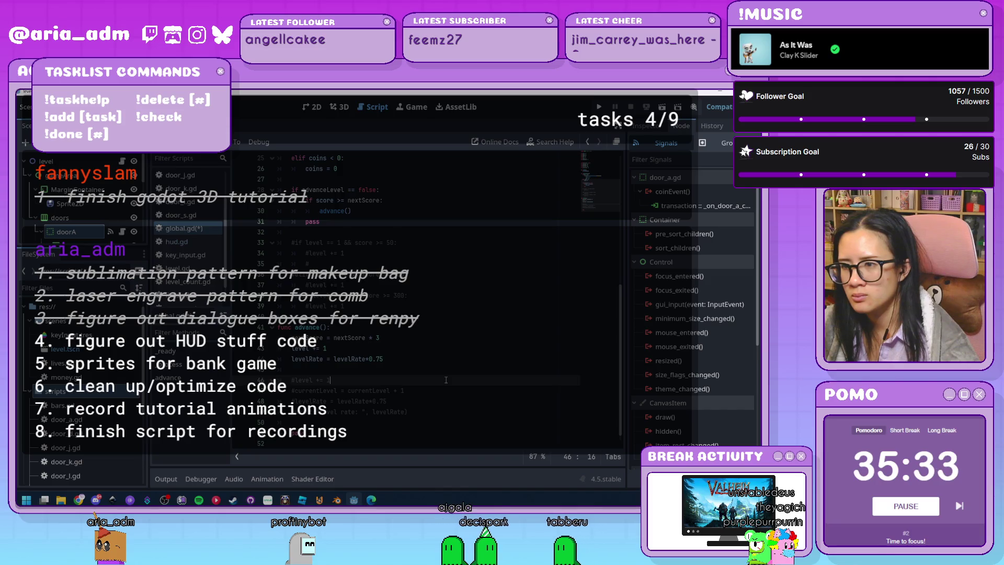
pyautogui.scroll(-1, 446, 380)
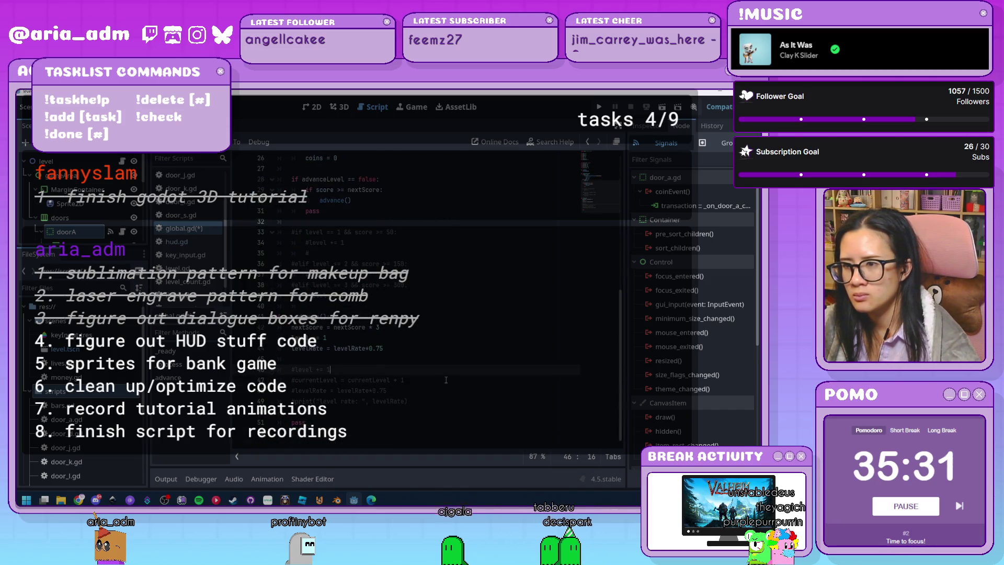
pyautogui.scroll(5, 413, 349)
# Step: Replace pass under the score check with advanceLevel = true and a call to advance()
pyautogui.press('Up')
pyautogui.press('Up')
pyautogui.press('Up')
pyautogui.scroll(2, 430, 349)
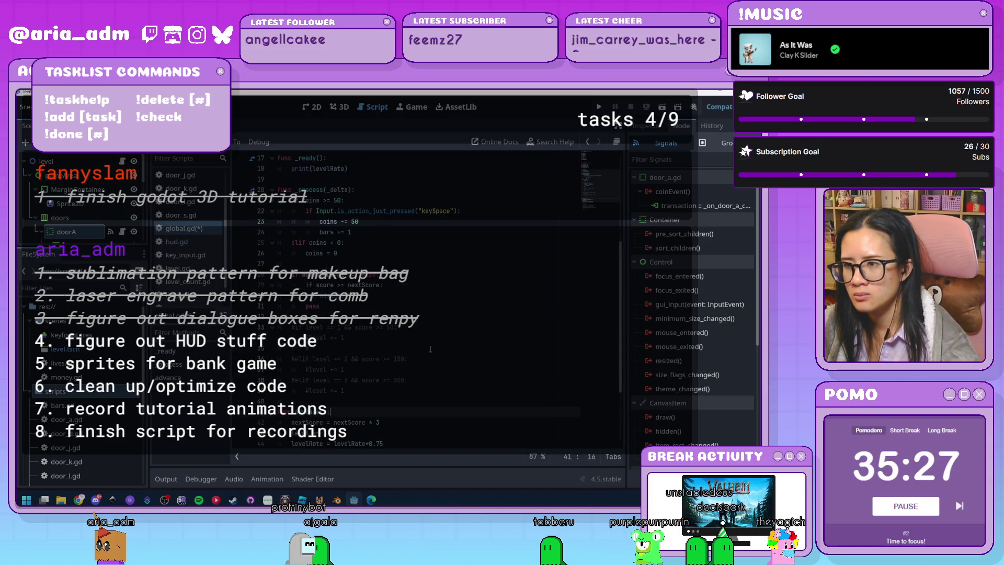
pyautogui.click(254, 306)
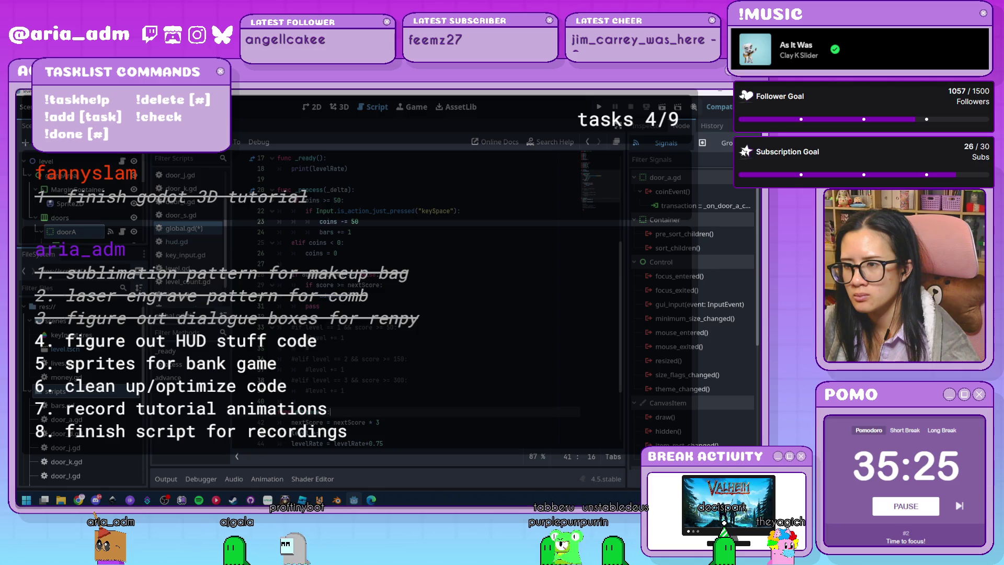
pyautogui.press('BackSpace')
pyautogui.press('BackSpace')
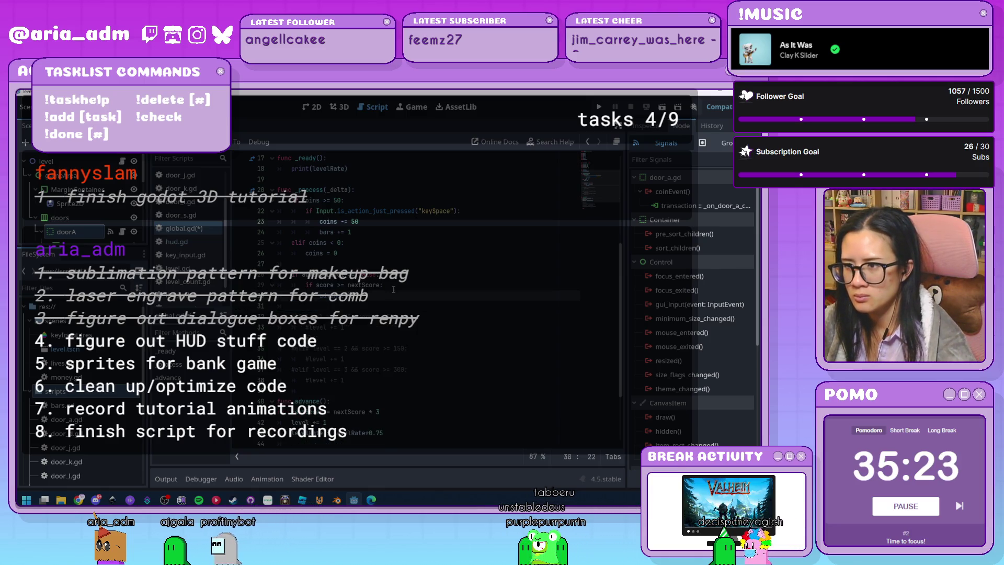
pyautogui.press('Return')
pyautogui.write('advance()')
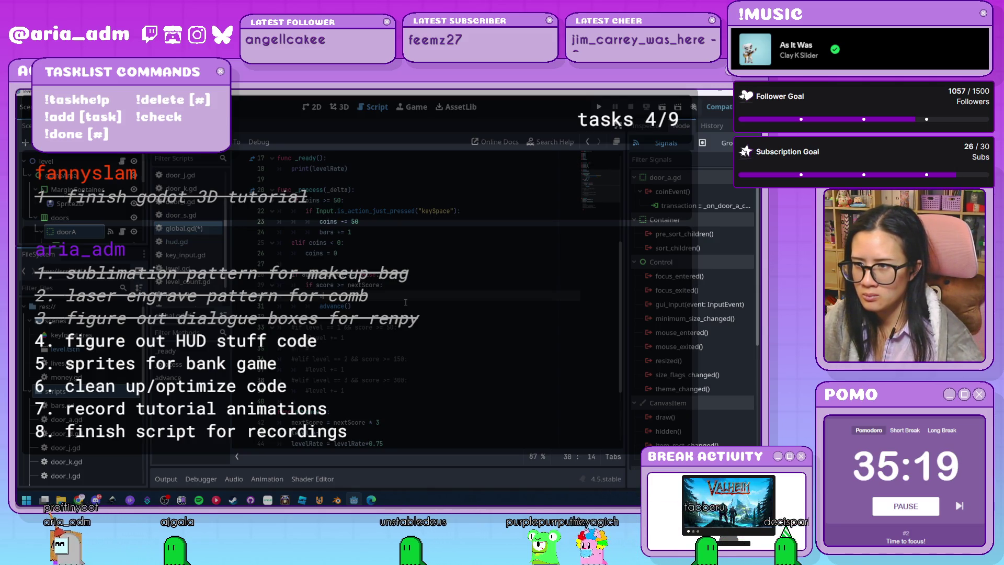
pyautogui.write('ad')
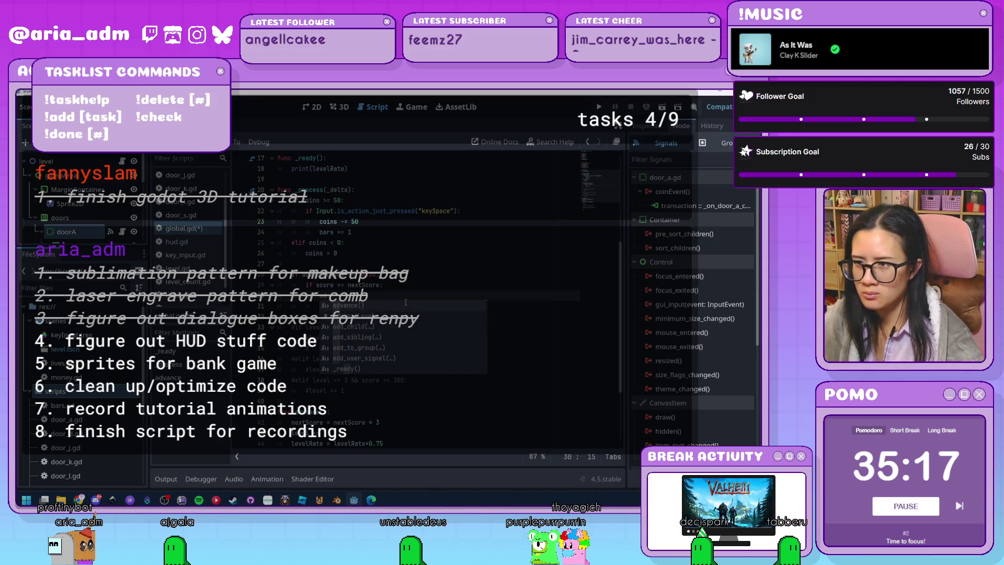
pyautogui.press('Return')
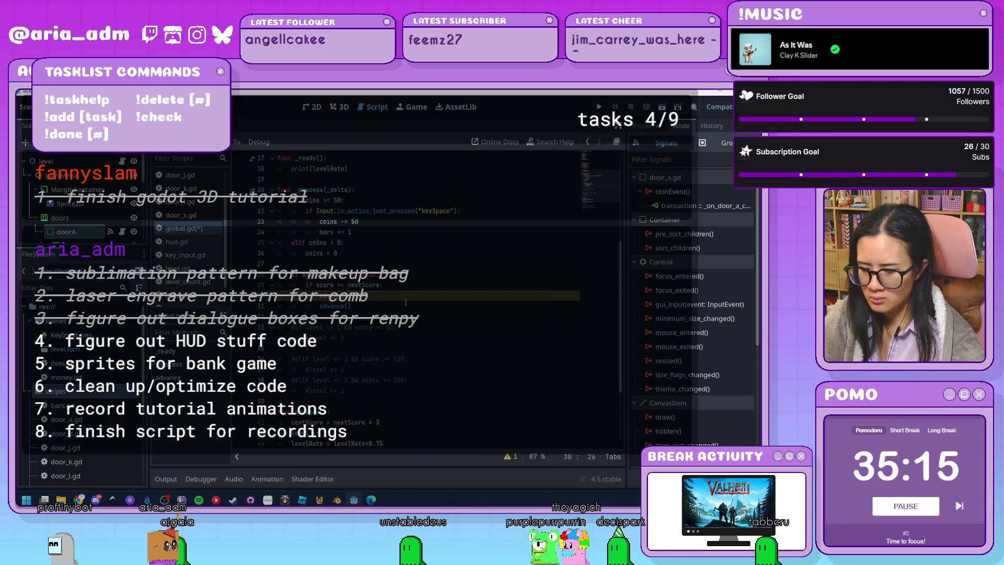
pyautogui.write('true')
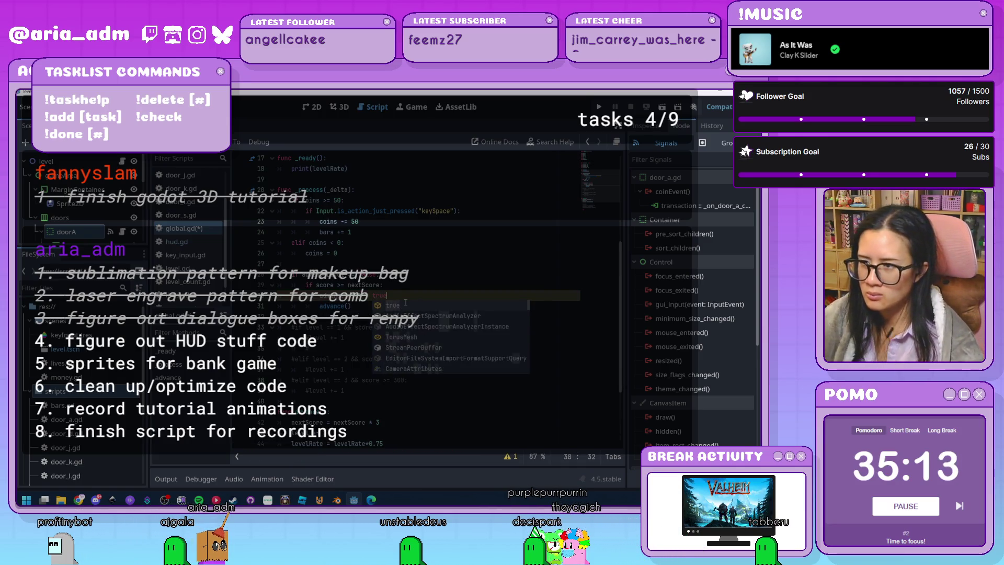
# Step: Start adding a quoted "Level rate: " label before levelRate in the _ready print call
pyautogui.scroll(-3, 407, 367)
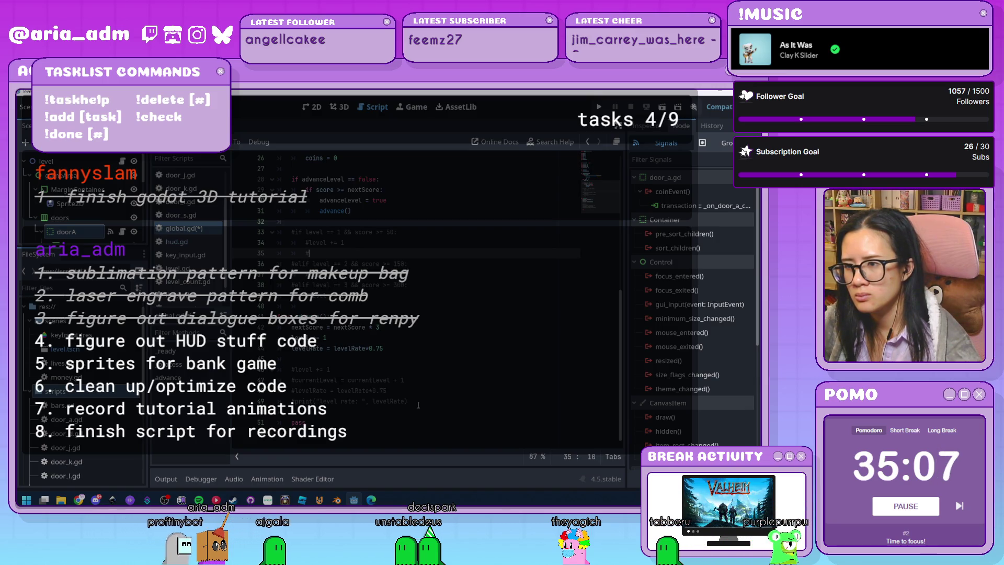
pyautogui.scroll(4, 421, 400)
pyautogui.scroll(2, 424, 395)
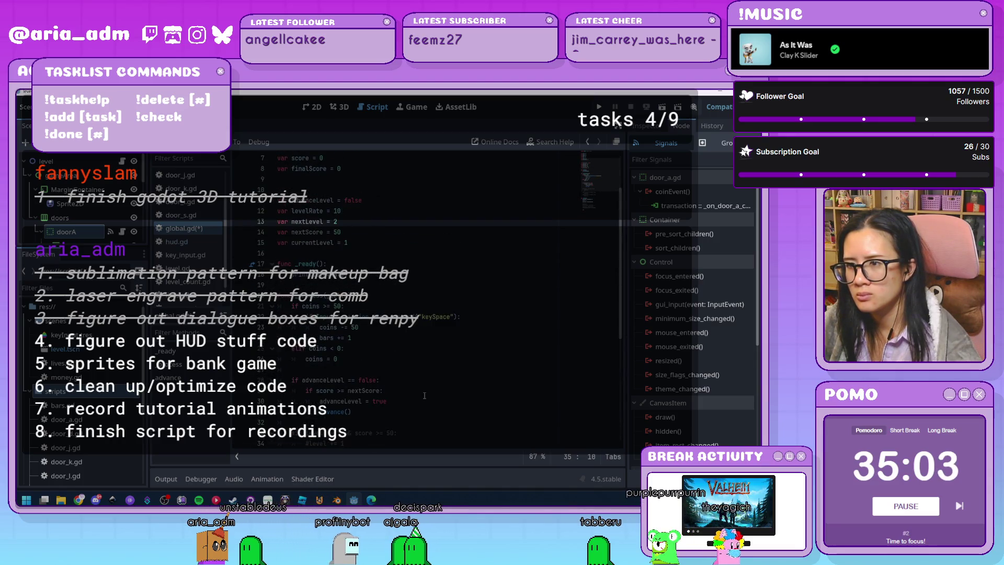
pyautogui.scroll(-1, 424, 395)
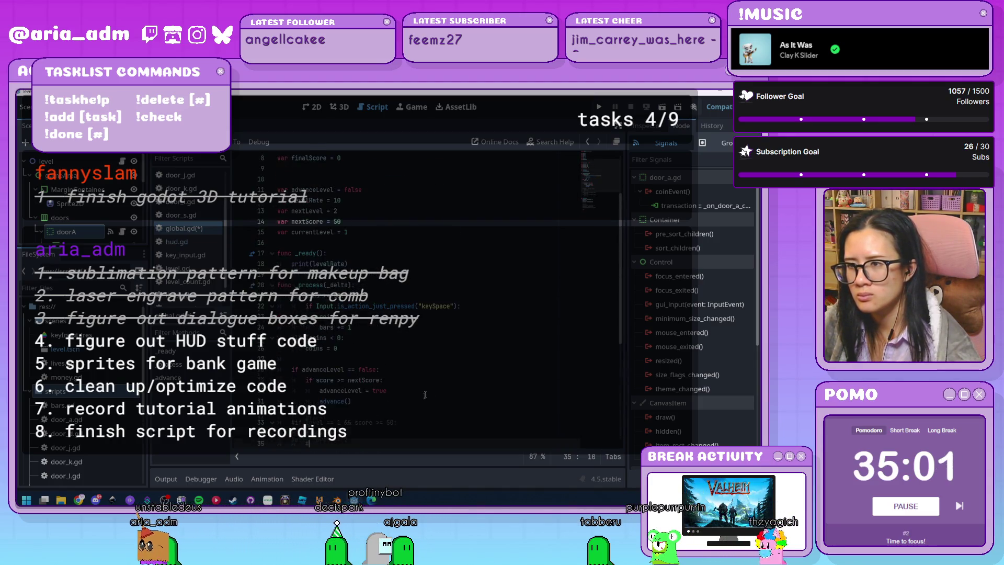
pyautogui.doubleClick(315, 264)
pyautogui.write('"Level rate: ",')
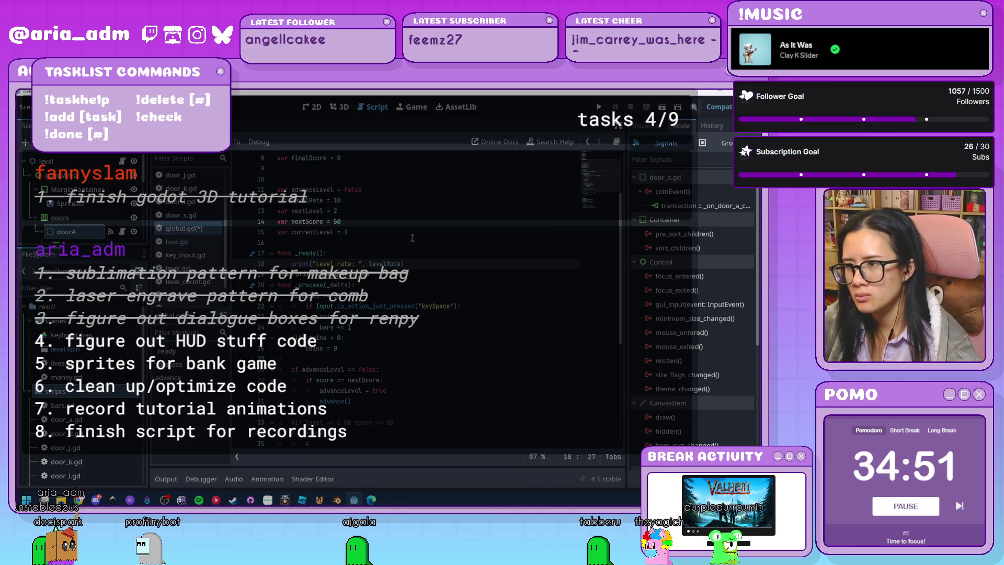
# Step: Make _ready call print("Level: ", level, " - Level rate: ", levelRate)
pyautogui.press('End')
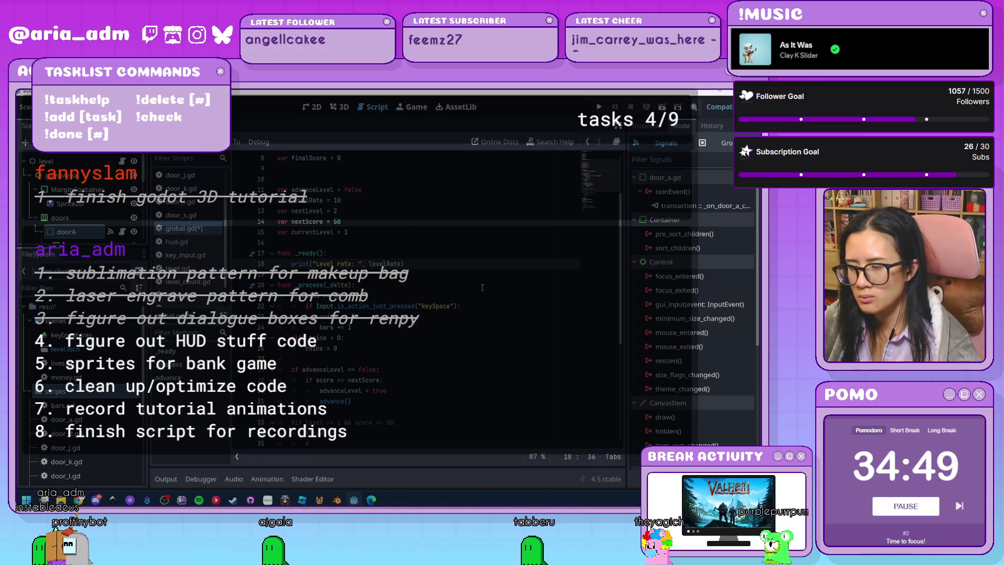
pyautogui.write('"')
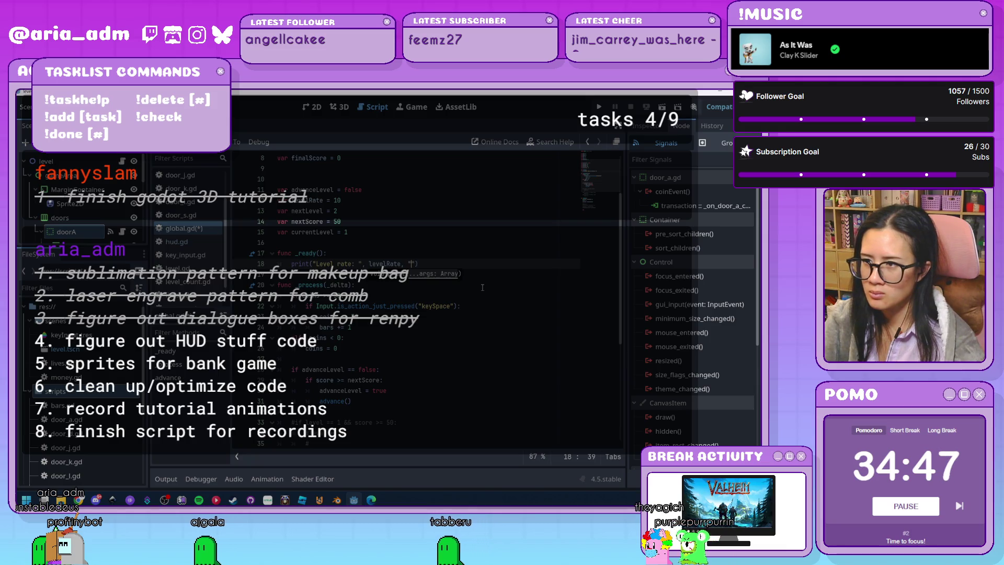
pyautogui.press('BackSpace')
pyautogui.press('BackSpace')
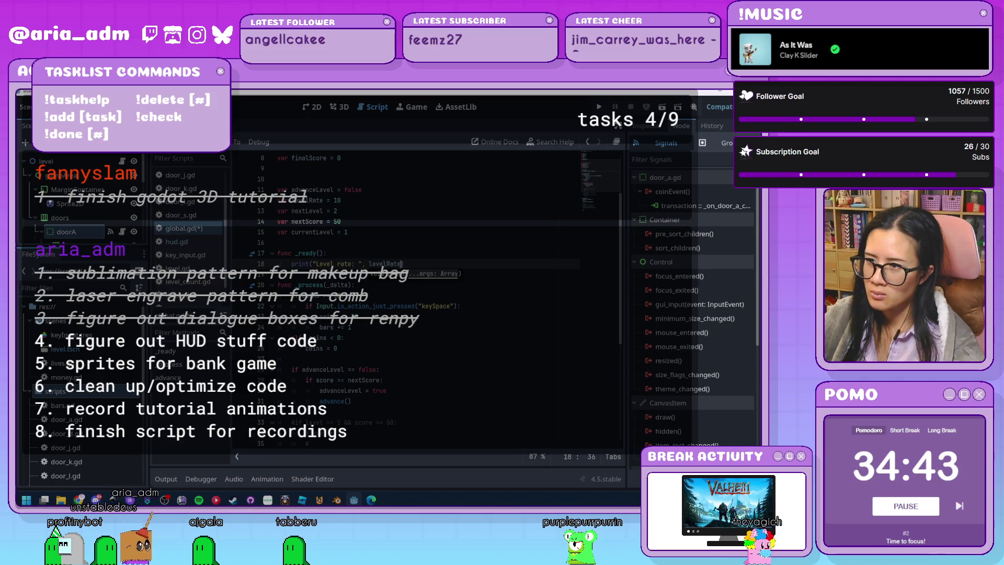
pyautogui.click(333, 263)
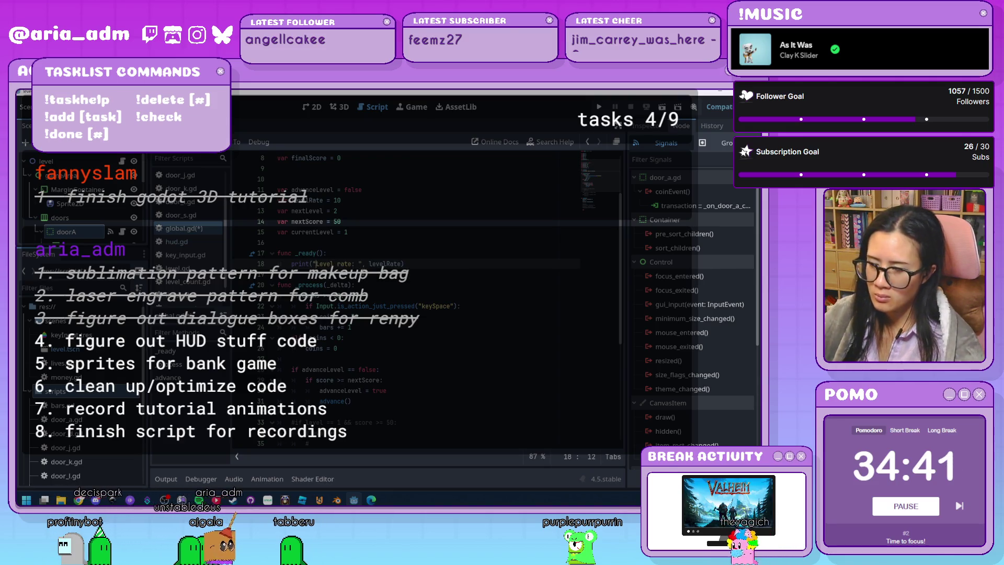
pyautogui.write('Level: ", level,')
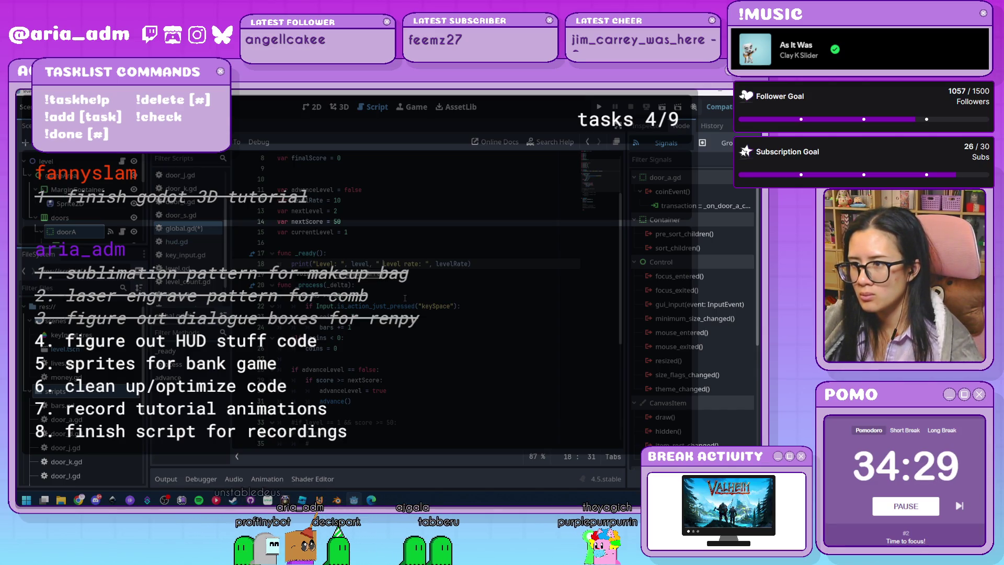
pyautogui.write('-')
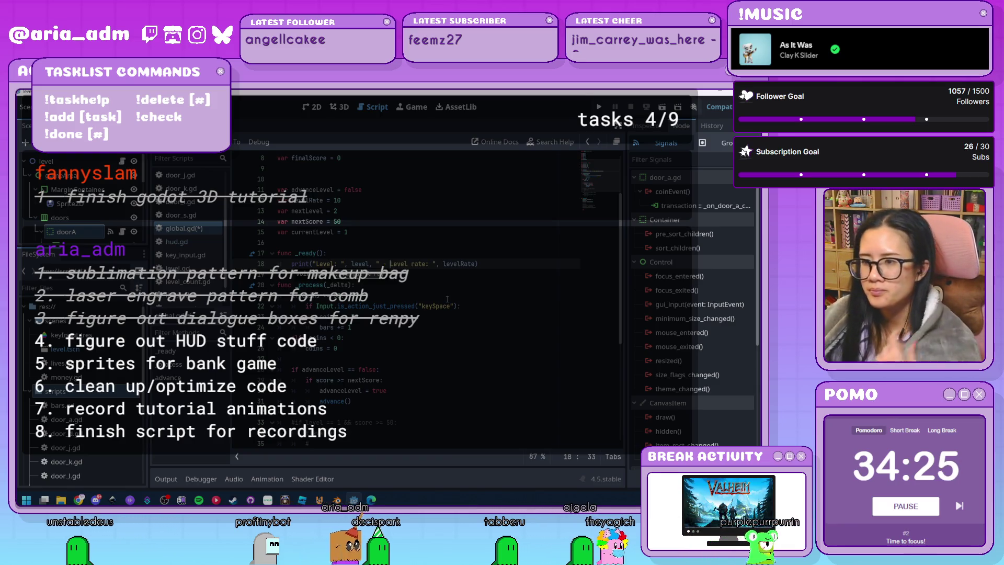
pyautogui.scroll(-3, 455, 306)
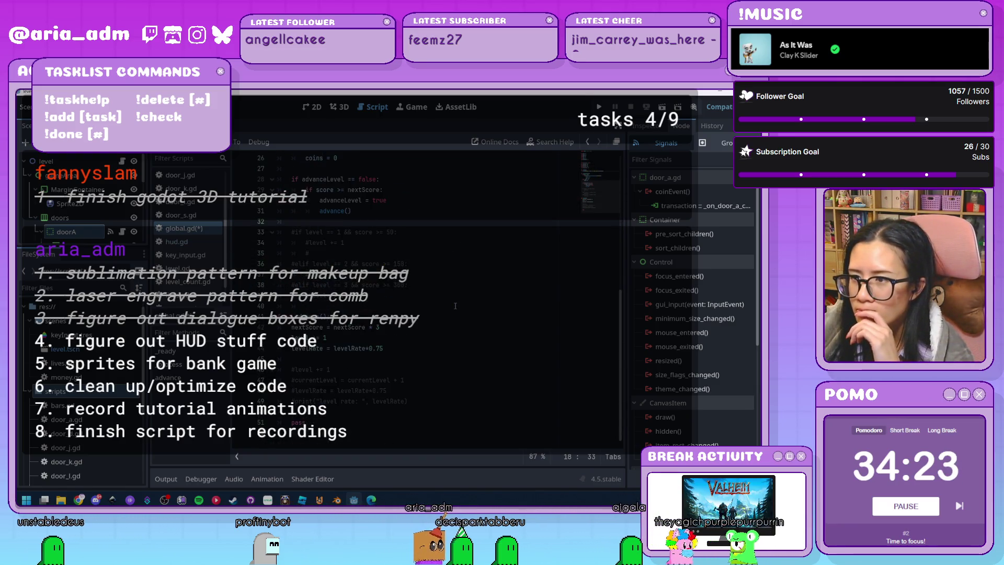
# Step: Copy the labelled print line from _ready() and paste it after the levelRate scaling in advance()
pyautogui.scroll(2, 455, 306)
pyautogui.moveTo(477, 232); pyautogui.dragTo(291, 233)
pyautogui.hotkey('ctrl', 'c')
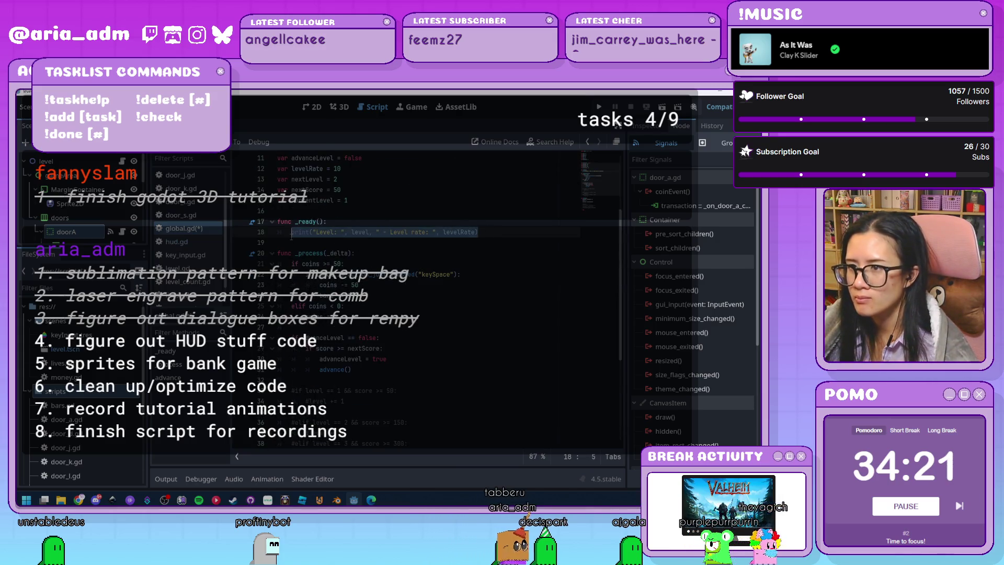
pyautogui.scroll(-5, 334, 292)
pyautogui.click(373, 349)
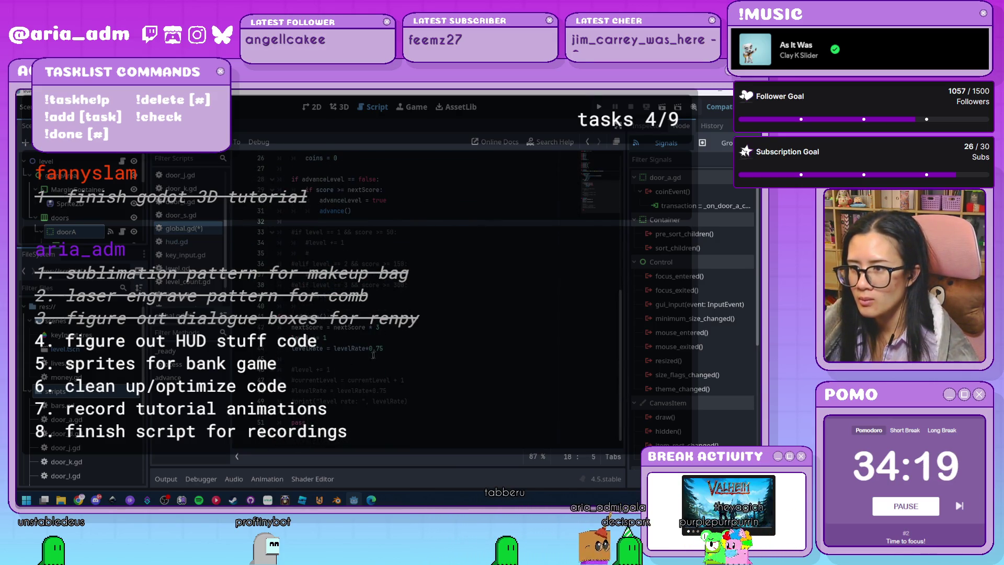
pyautogui.click(397, 350)
pyautogui.hotkey('ctrl', 'v')
pyautogui.hotkey('ctrl', '-')
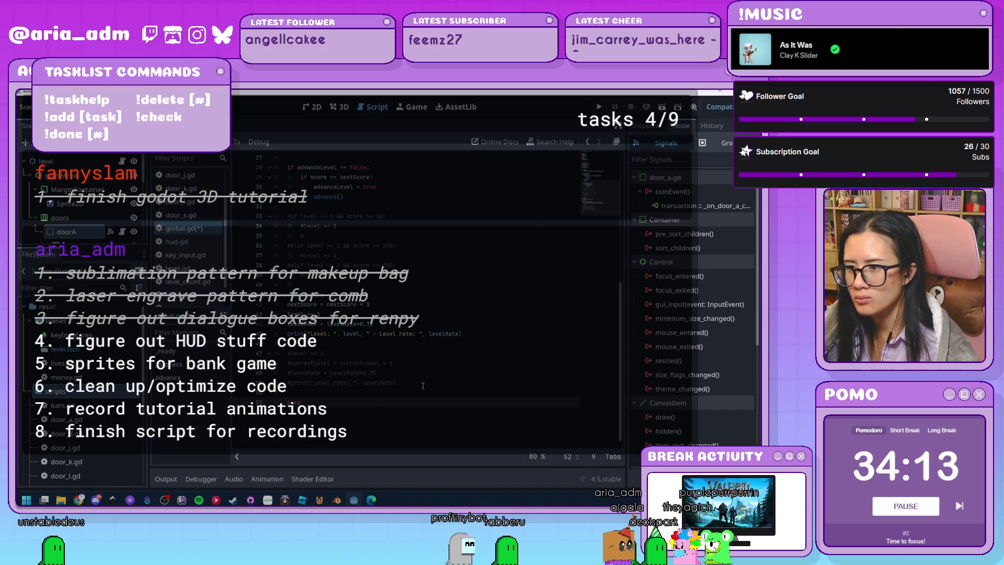
# Step: Delete the leftover commented-out lines and begin an await line after the print
pyautogui.moveTo(423, 386); pyautogui.dragTo(251, 354)
pyautogui.press('BackSpace')
pyautogui.press('BackSpace')
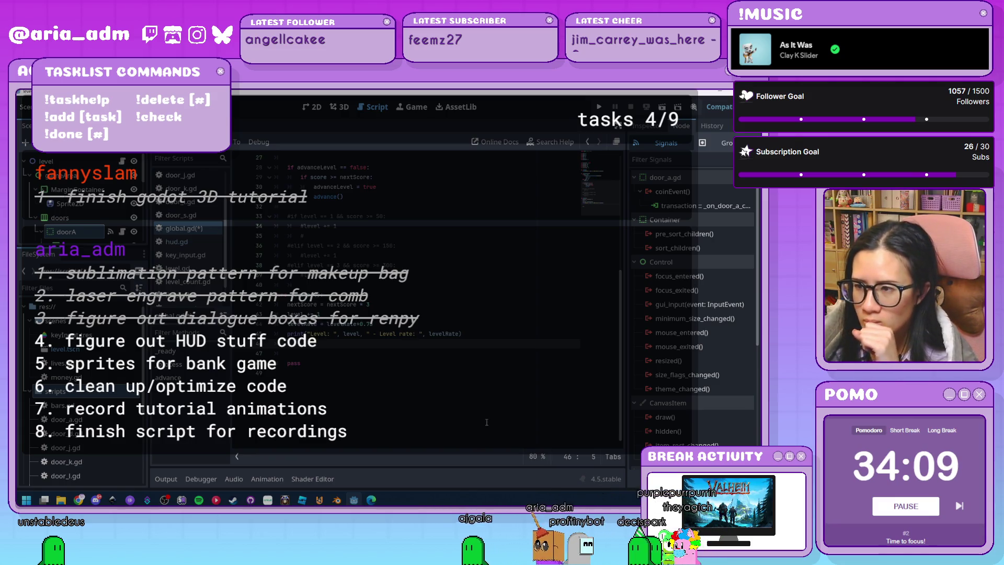
pyautogui.scroll(2, 486, 417)
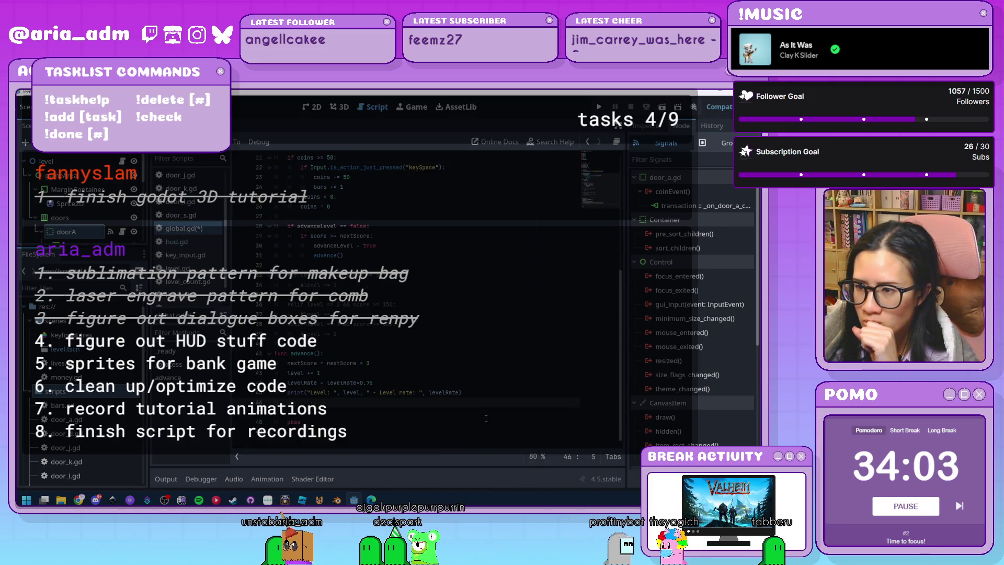
pyautogui.click(274, 421)
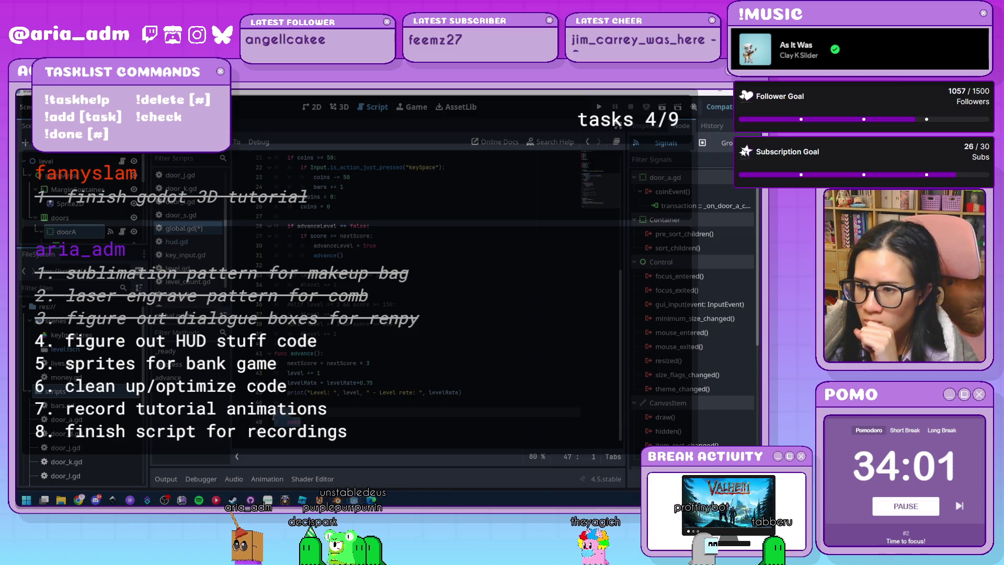
pyautogui.click(298, 402)
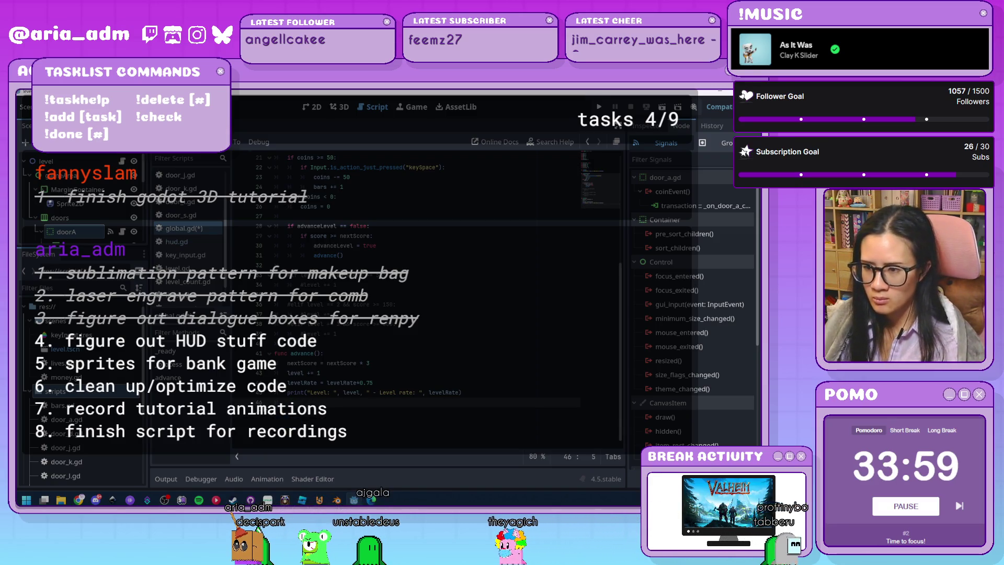
pyautogui.write('ait')
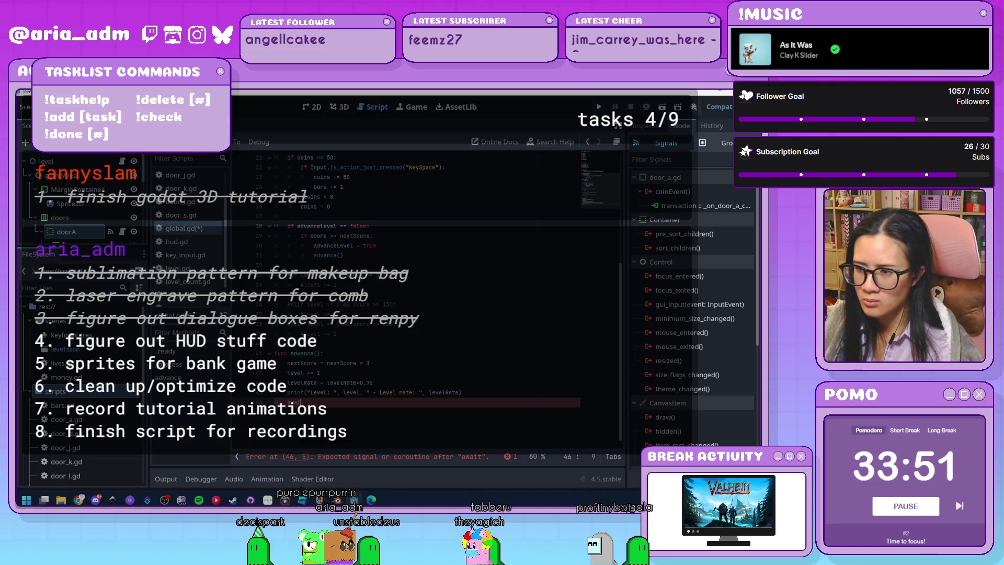
# Step: Fix line 46 to an indented advanceLevel = false and save global.gd
pyautogui.press('BackSpace')
pyautogui.press('BackSpace')
pyautogui.press('Tab')
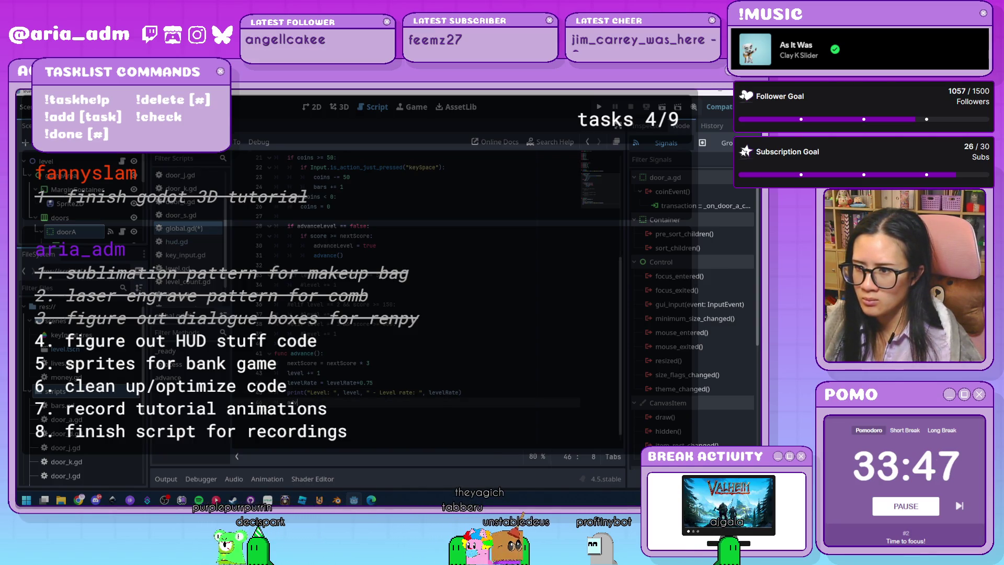
pyautogui.press('Down')
pyautogui.press('Return')
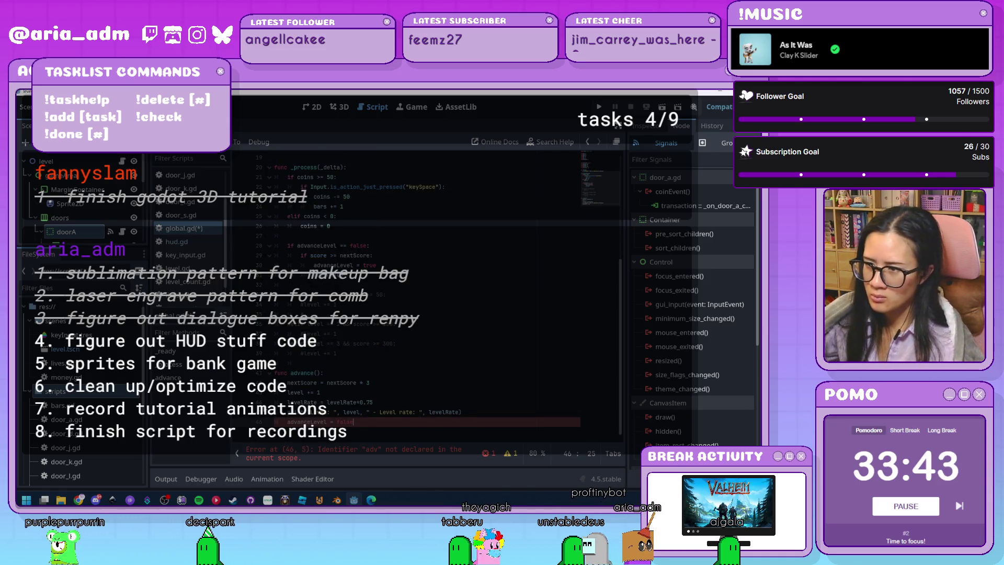
pyautogui.write('e')
pyautogui.hotkey('ctrl', 's')
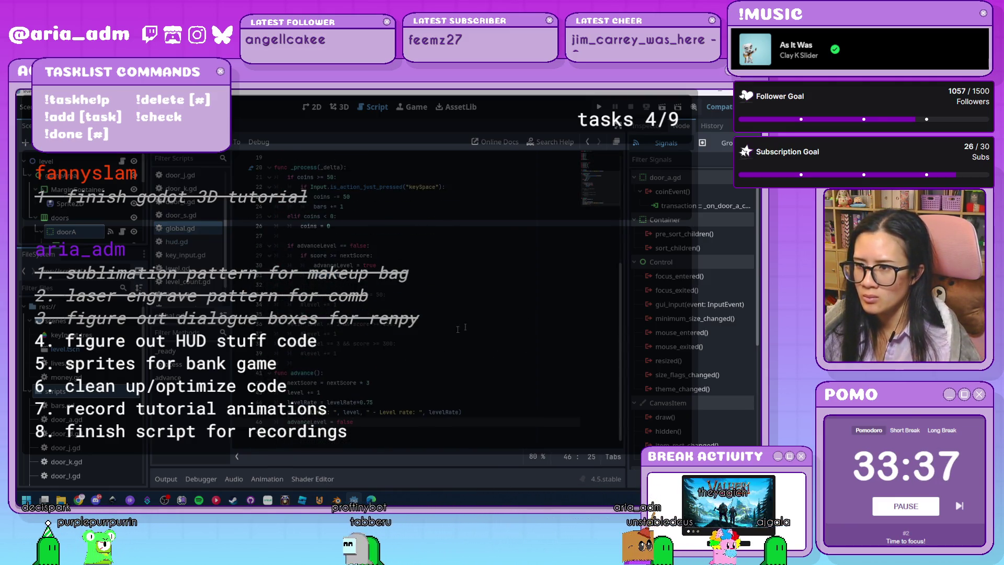
# Step: Delete commented-out lines 35–38 and run the project
pyautogui.moveTo(336, 353); pyautogui.dragTo(272, 314)
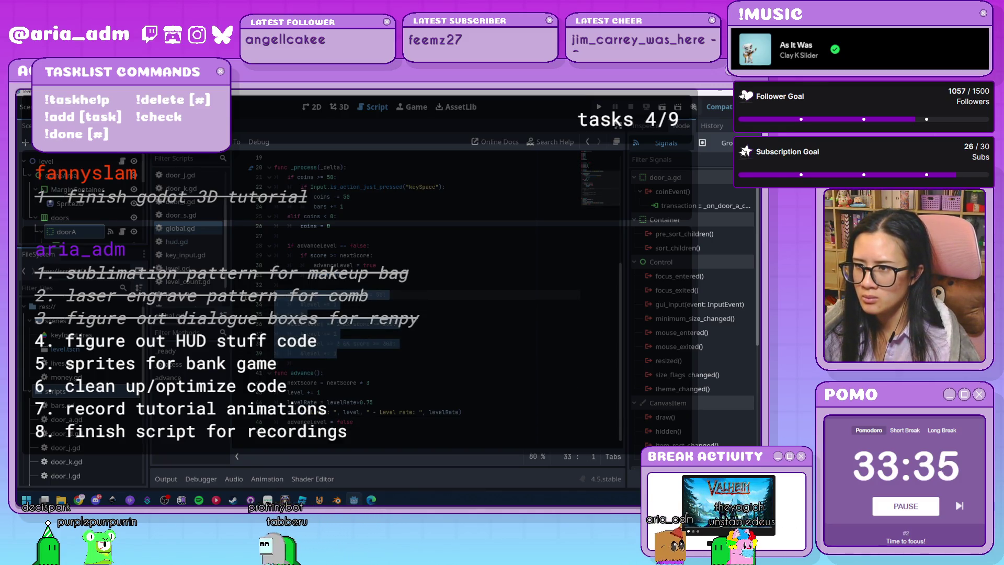
pyautogui.press('BackSpace')
pyautogui.scroll(2, 413, 310)
pyautogui.click(599, 107)
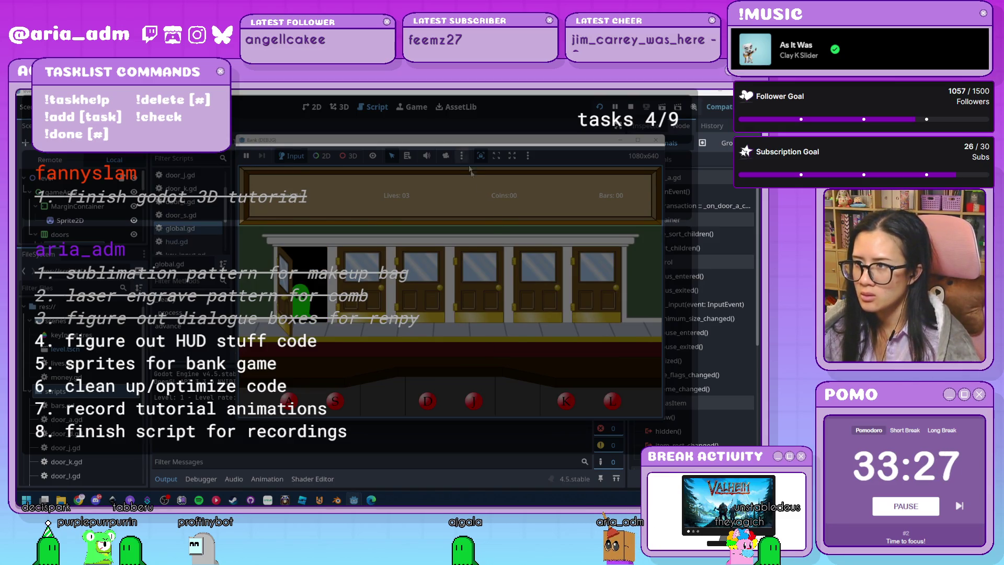
# Step: Move the game window aside and serve customers at the first door until reaching 56 coins and Level 02
pyautogui.moveTo(464, 140); pyautogui.dragTo(540, 116)
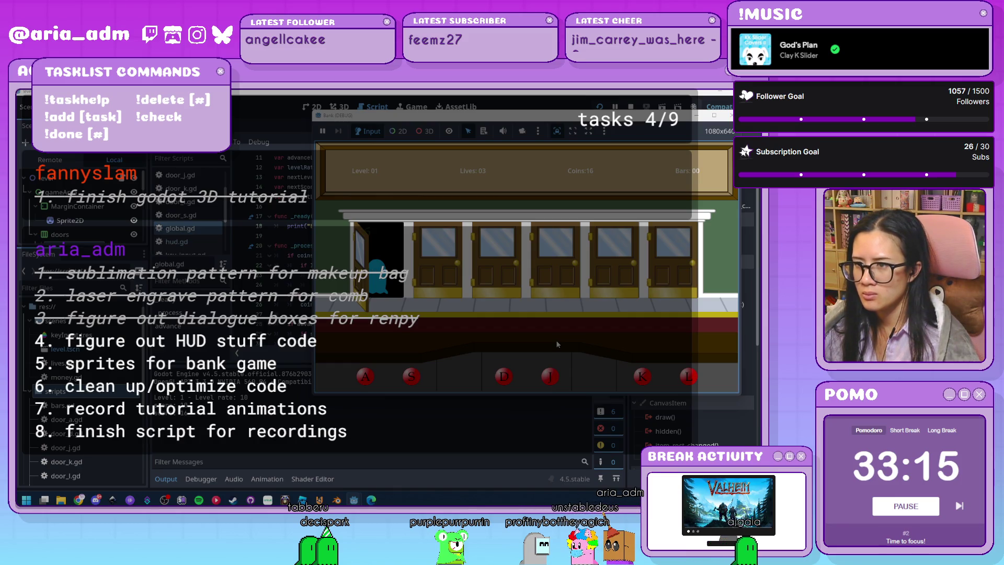
pyautogui.press('a')
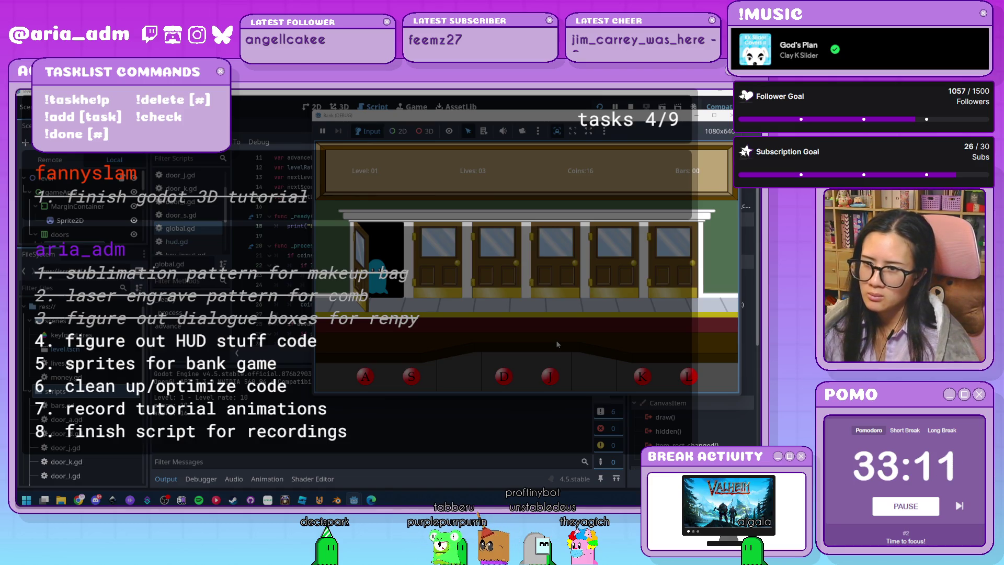
pyautogui.press('a')
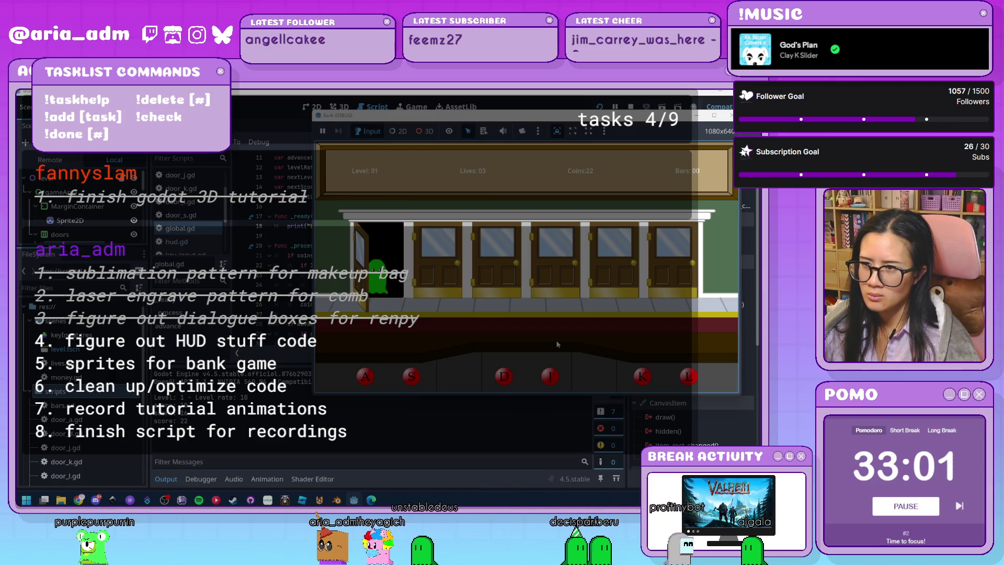
pyautogui.press('a')
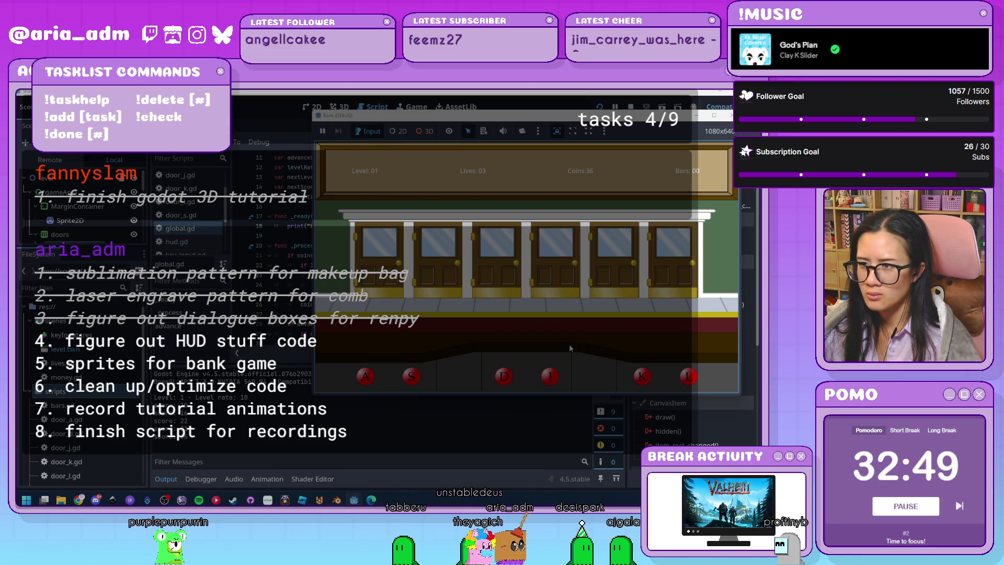
pyautogui.press('a')
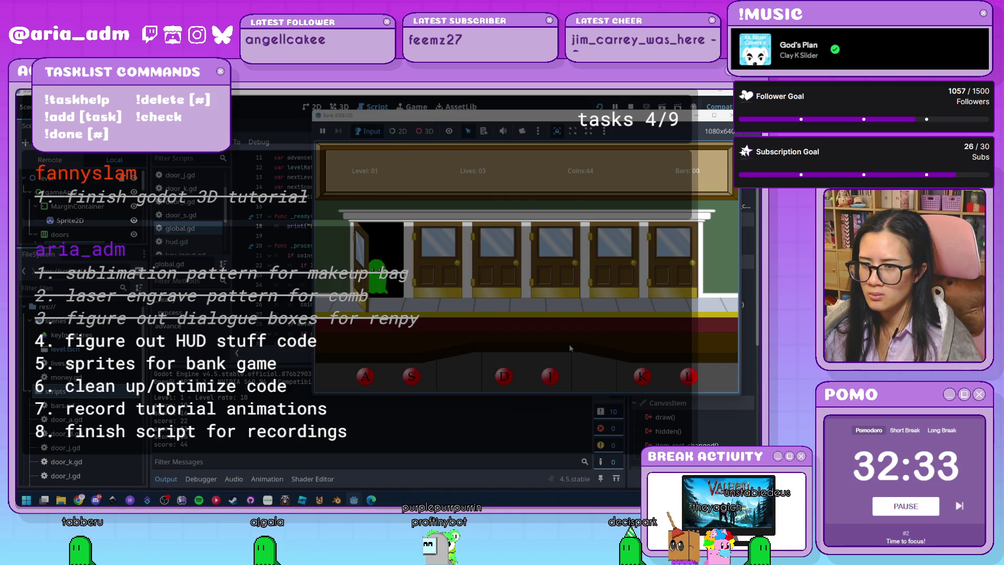
pyautogui.press('a')
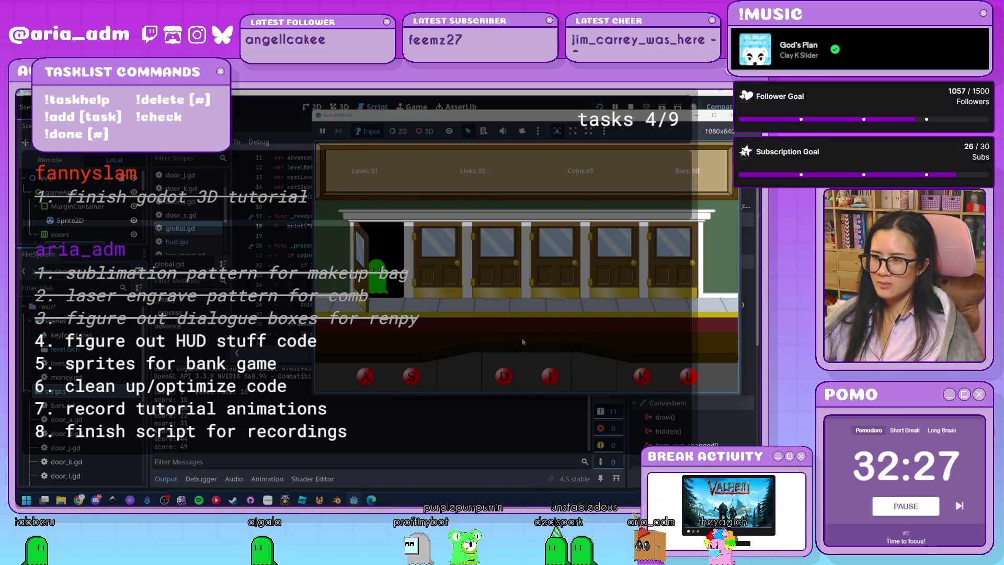
pyautogui.press('a')
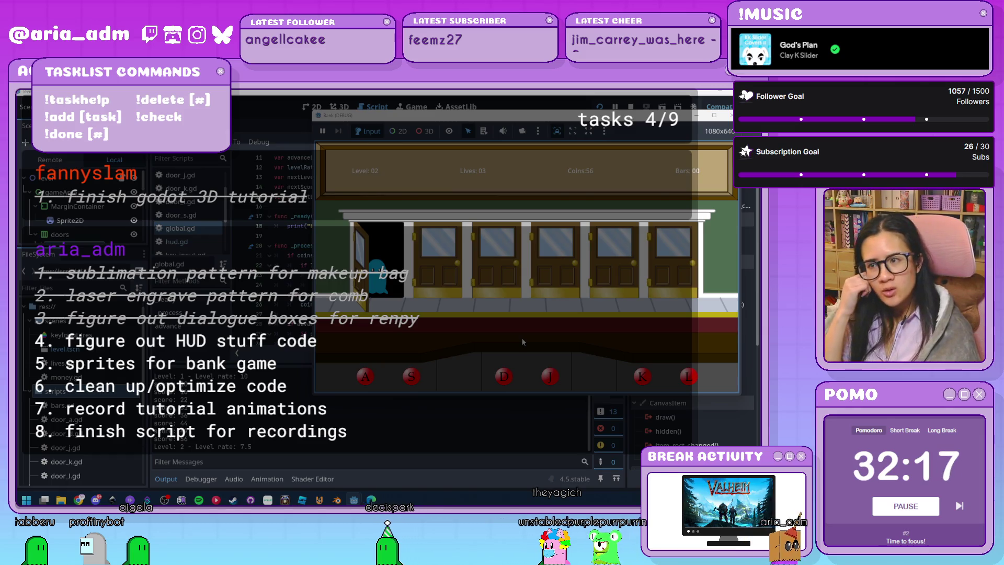
# Step: Keep serving customers at the first door until Bars 01 and Level 03 with 110 coins
pyautogui.press('a')
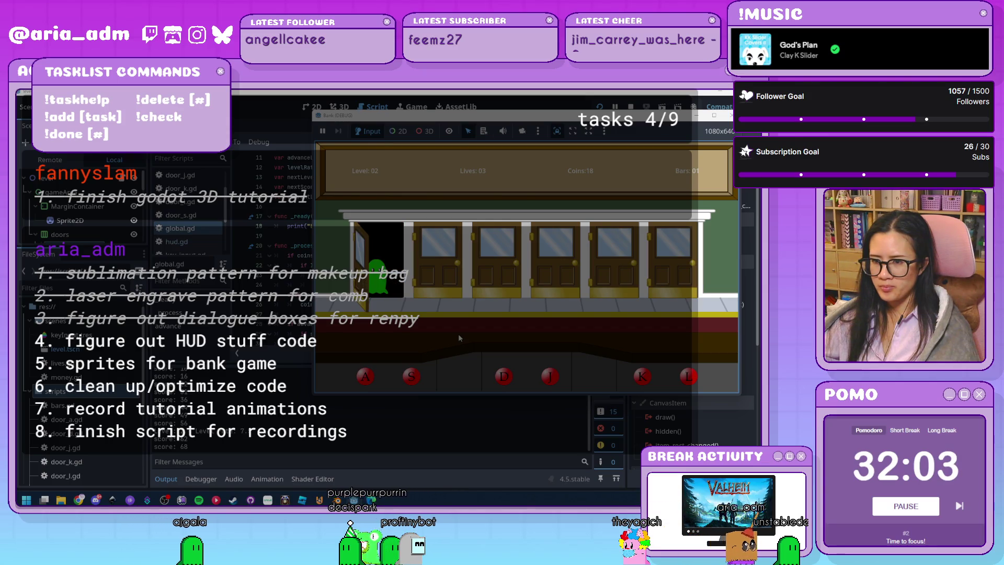
pyautogui.press('a')
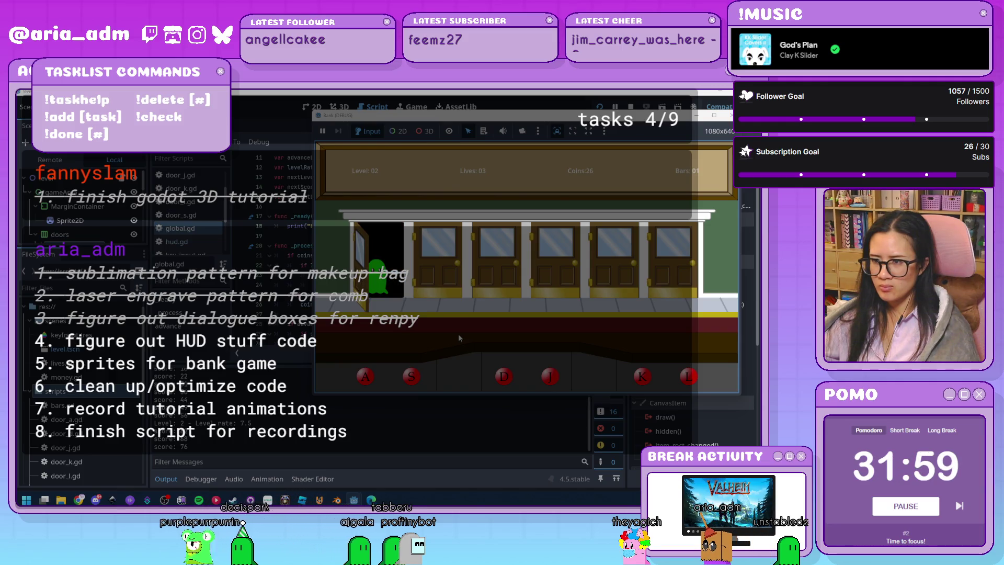
pyautogui.press('a')
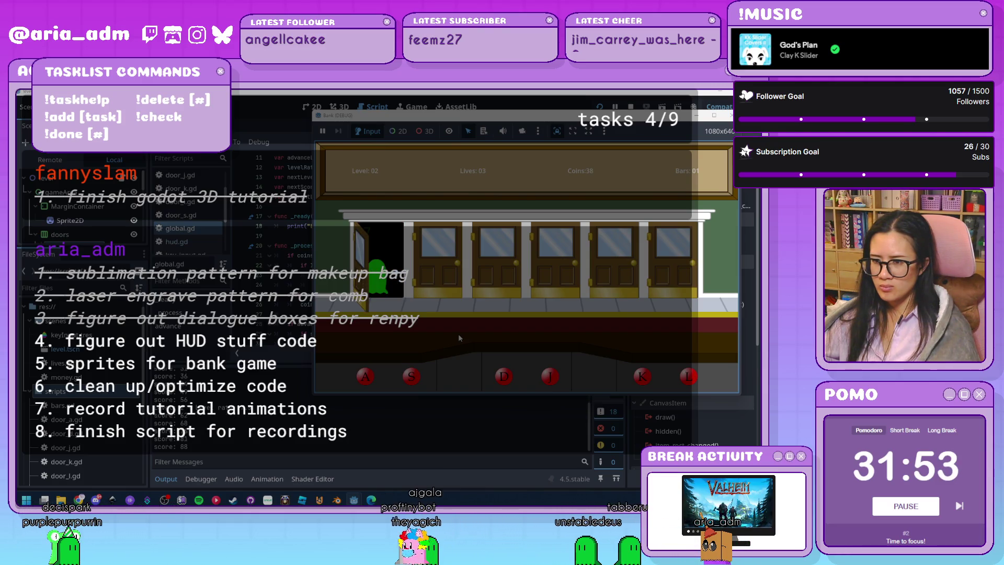
pyautogui.press('a')
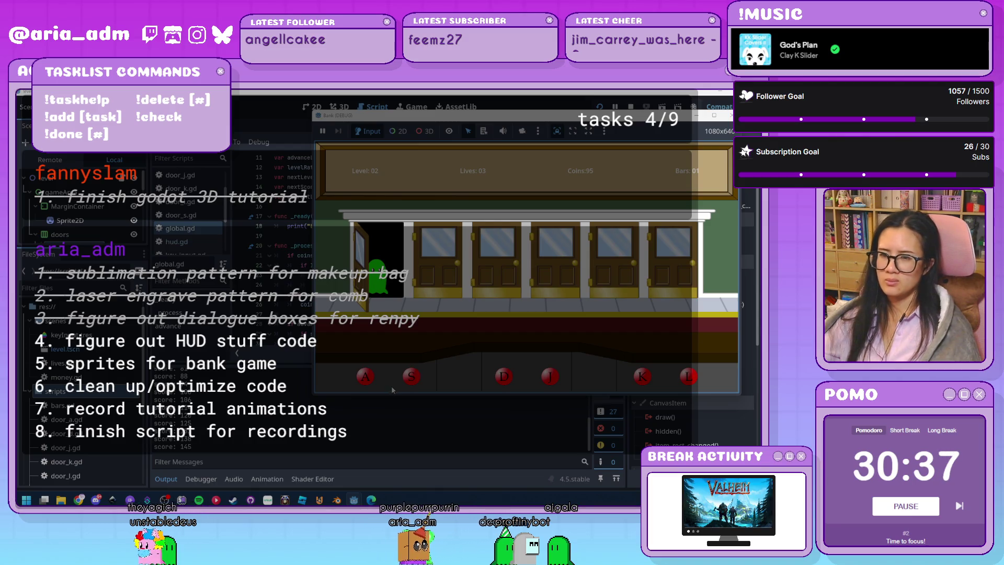
pyautogui.press('a')
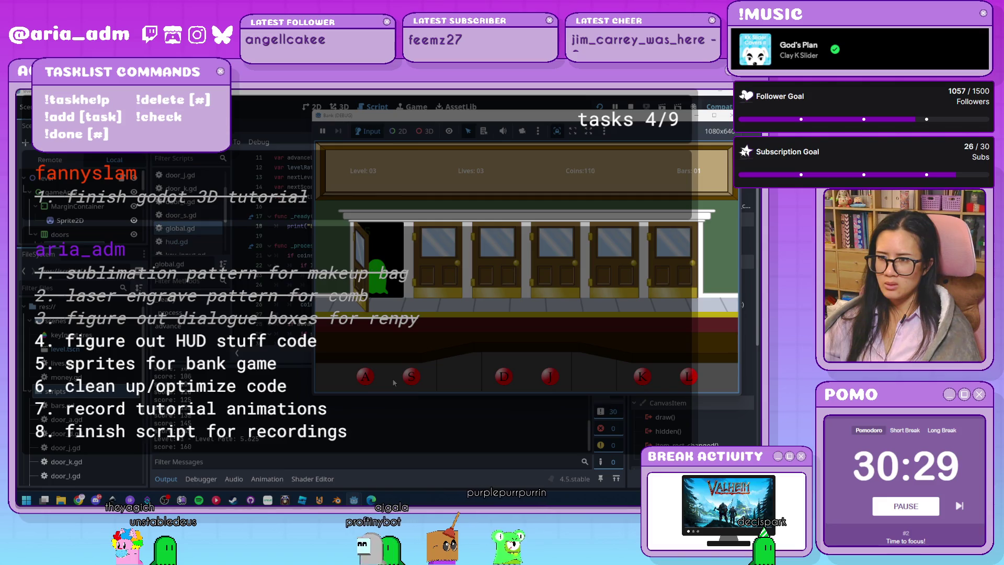
# Step: Serve eight more customers at the first door, earning another bar and reaching Level 04
pyautogui.press('a')
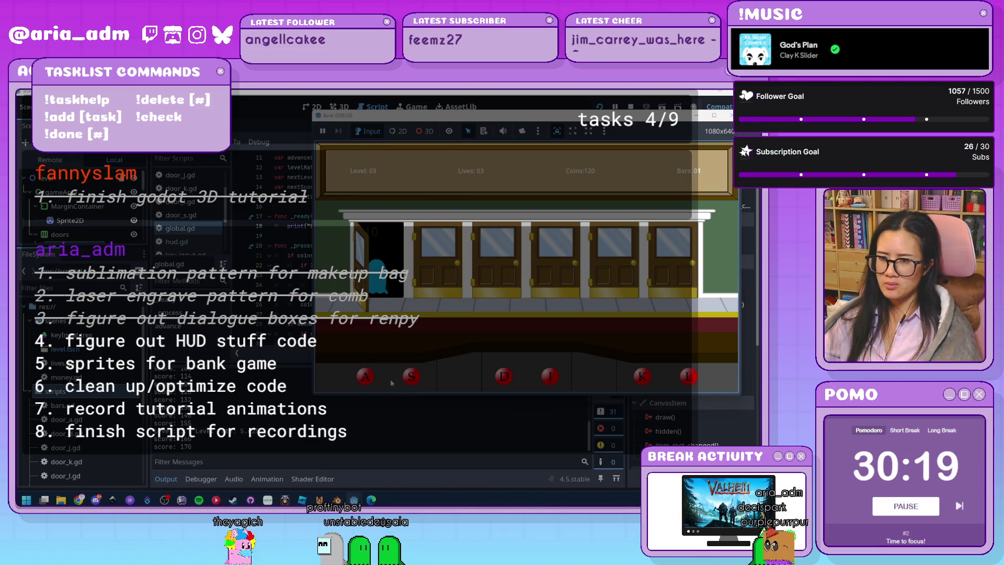
pyautogui.press('a')
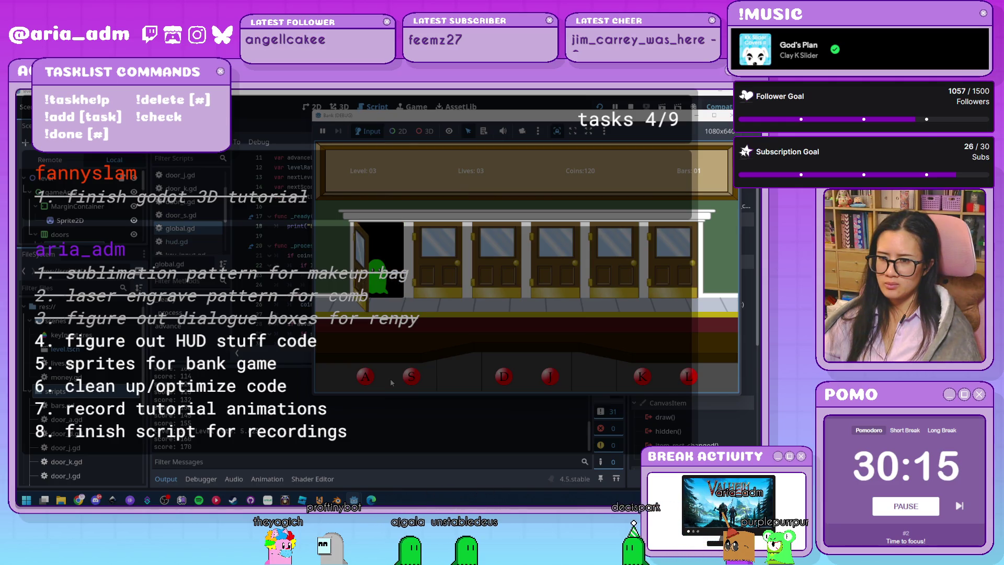
pyautogui.press('a')
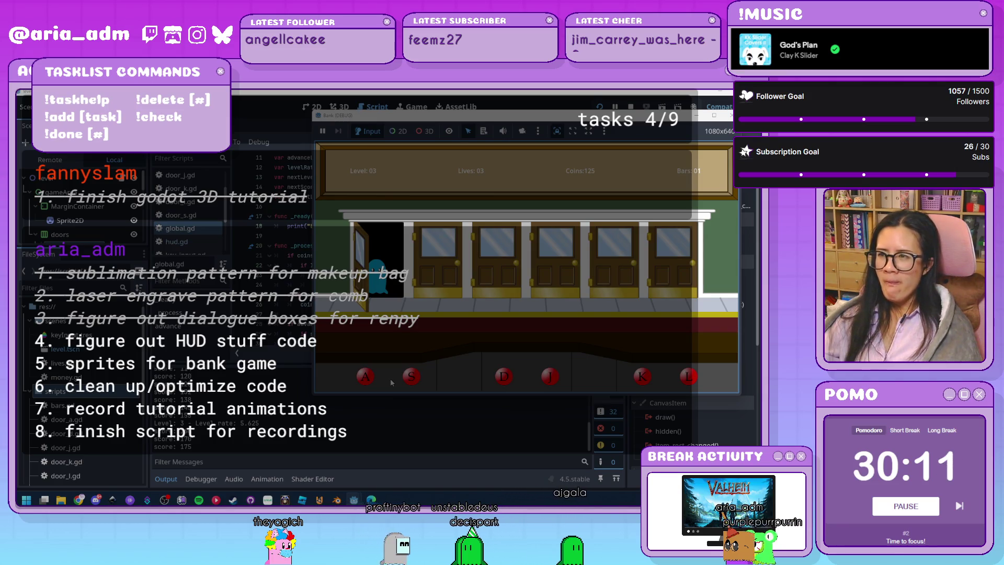
pyautogui.press('a')
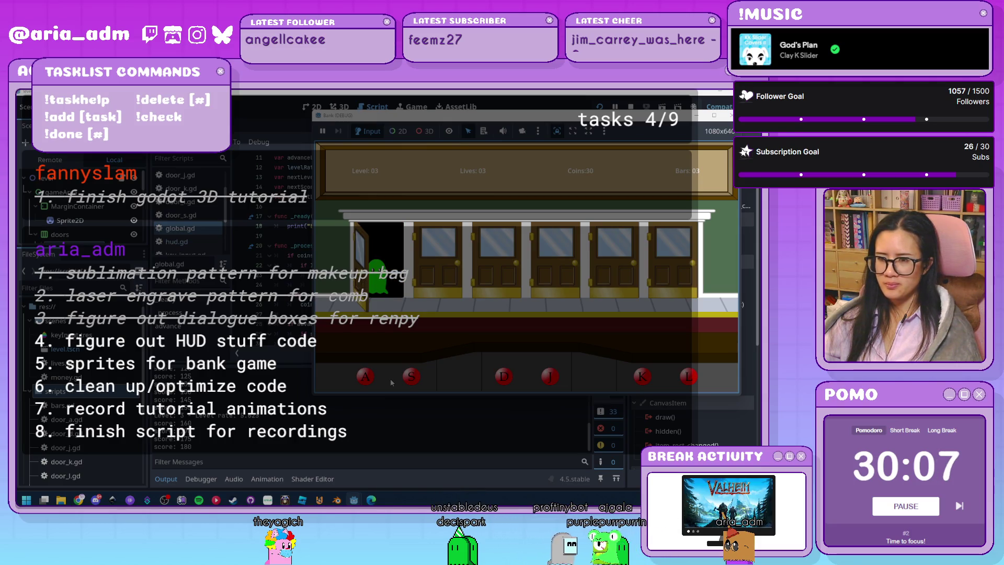
pyautogui.press('a')
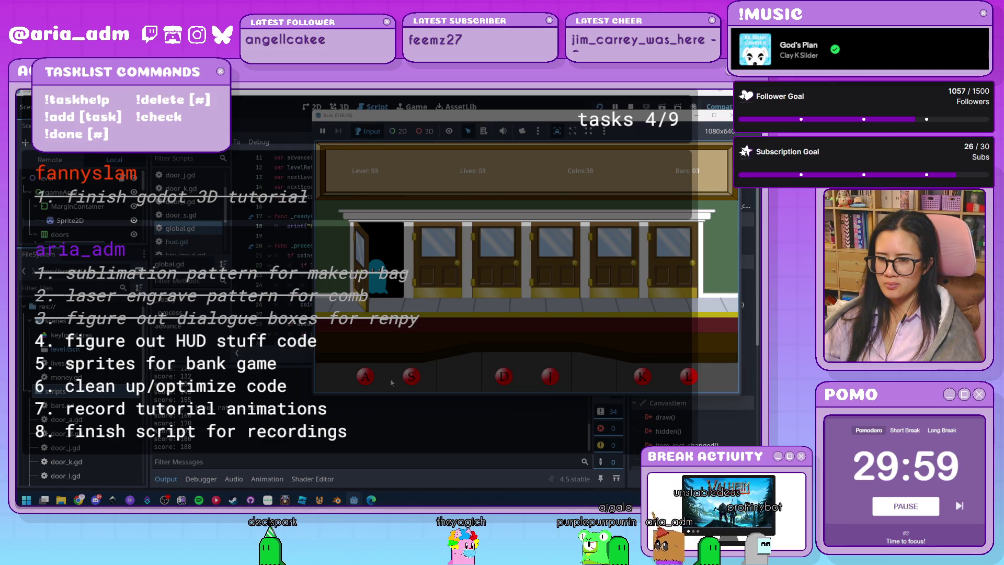
pyautogui.press('a')
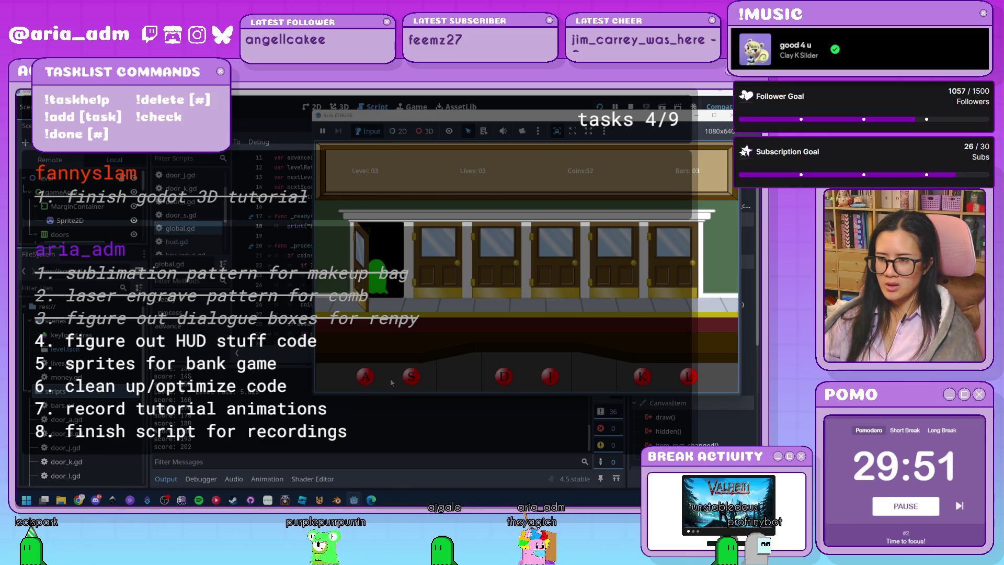
pyautogui.press('a')
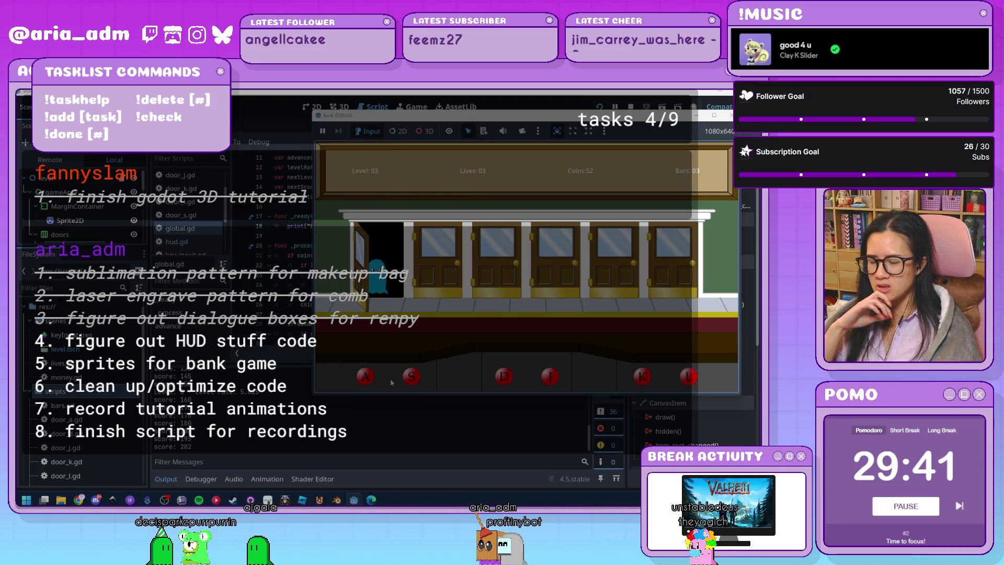
pyautogui.press('a')
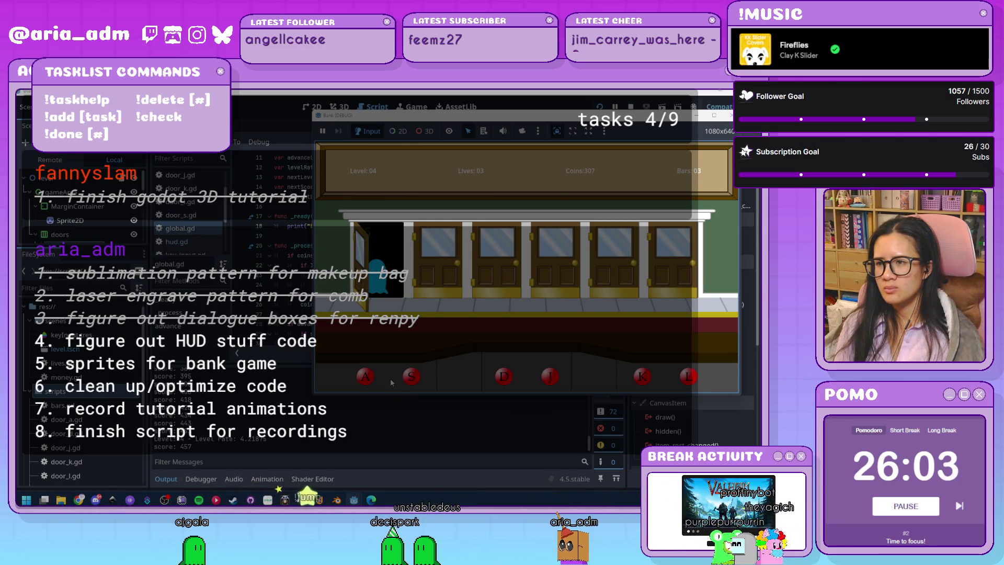
# Step: Serve customers at the leftmost door, test the open-door penalty, then stop the game with F8
pyautogui.press('a')
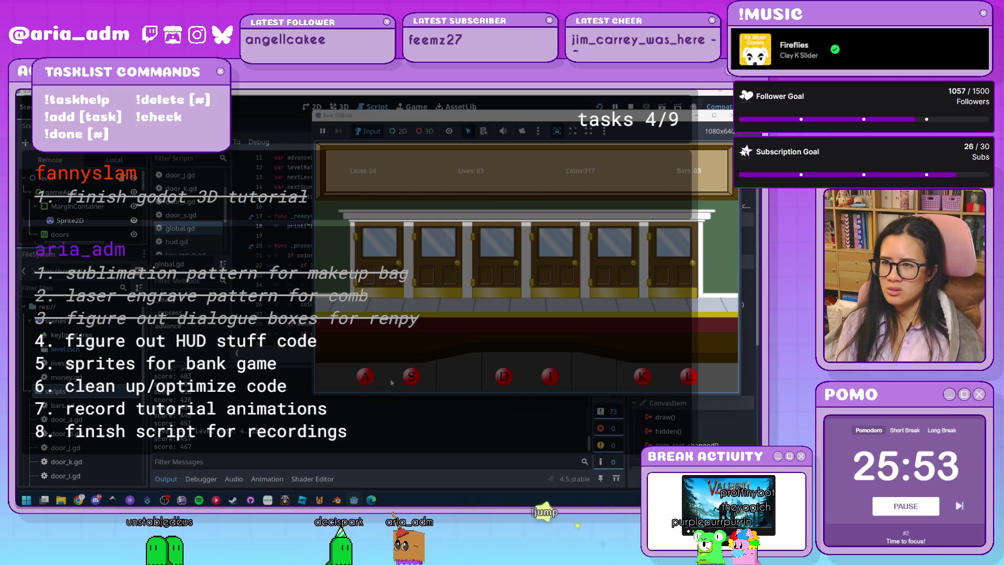
pyautogui.press('a')
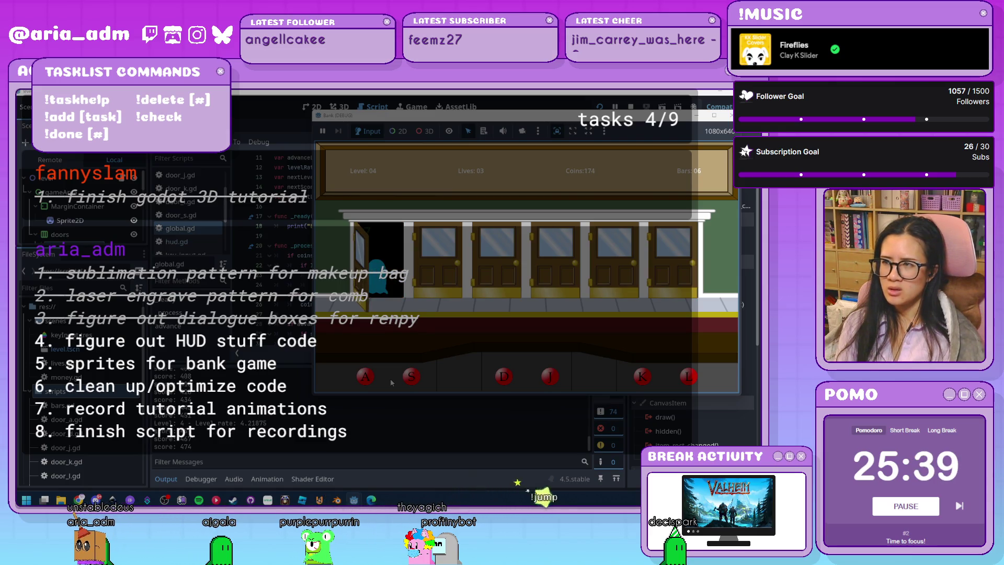
pyautogui.press('a')
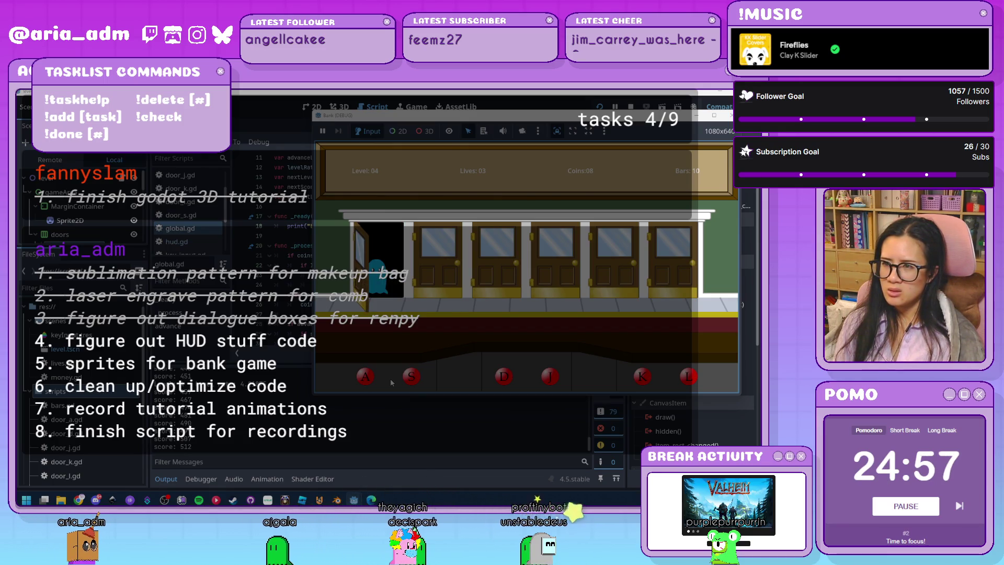
pyautogui.press('a')
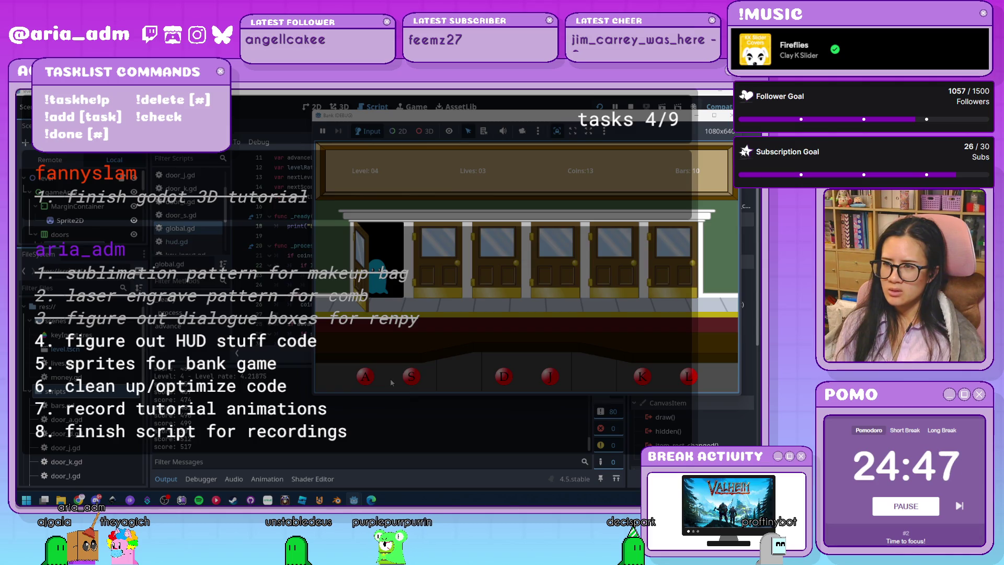
pyautogui.press('a')
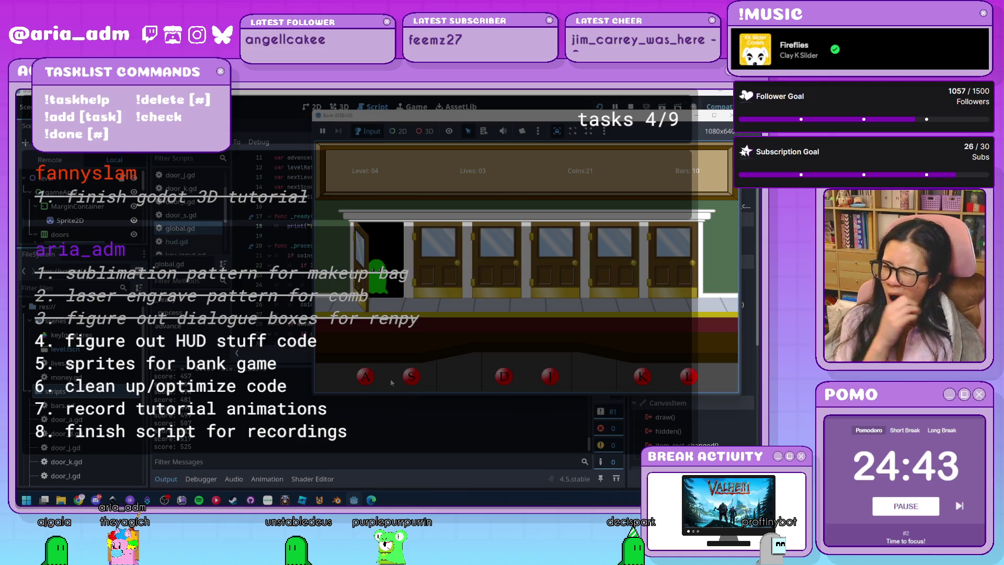
pyautogui.press('a')
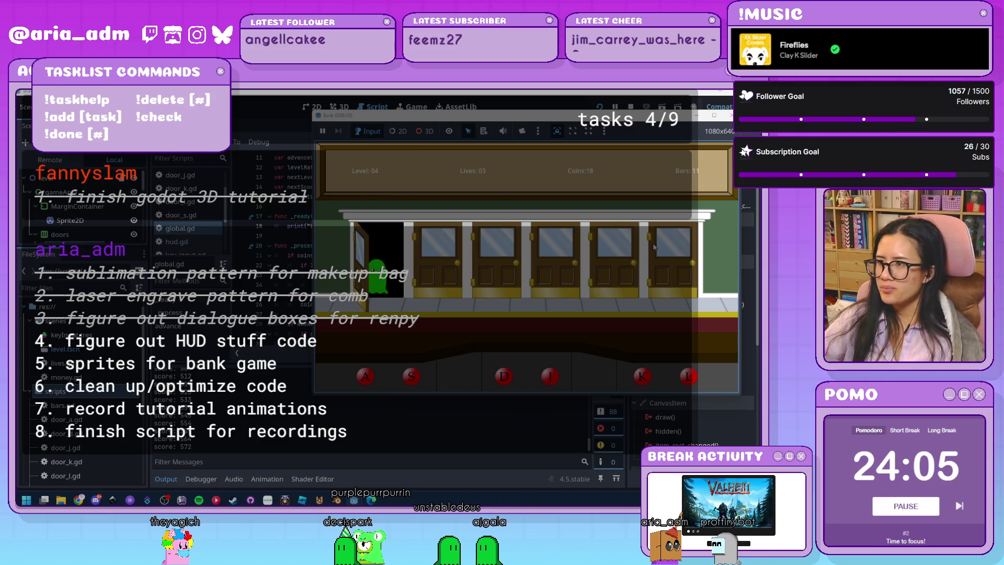
pyautogui.press('F8')
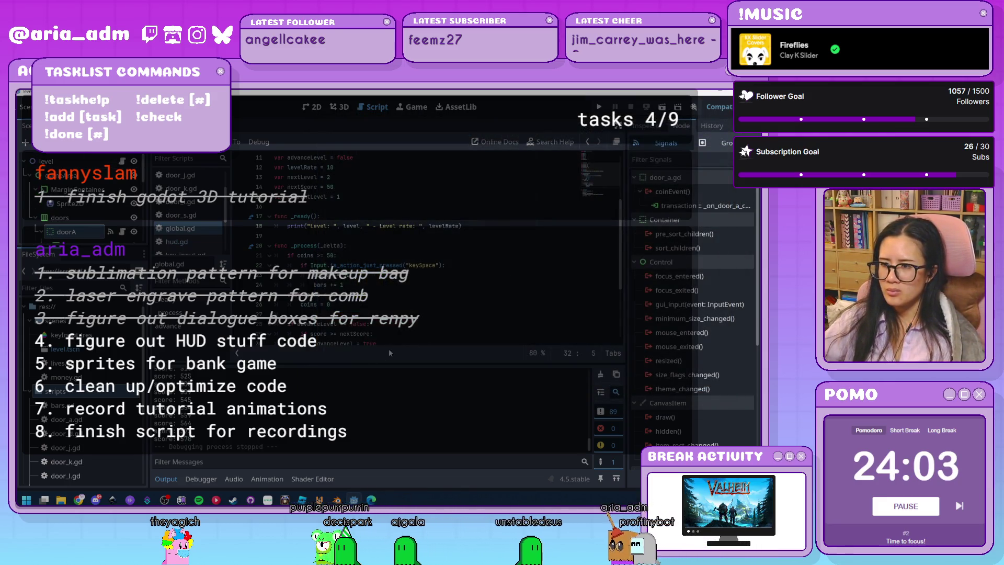
pyautogui.scroll(-3, 431, 301)
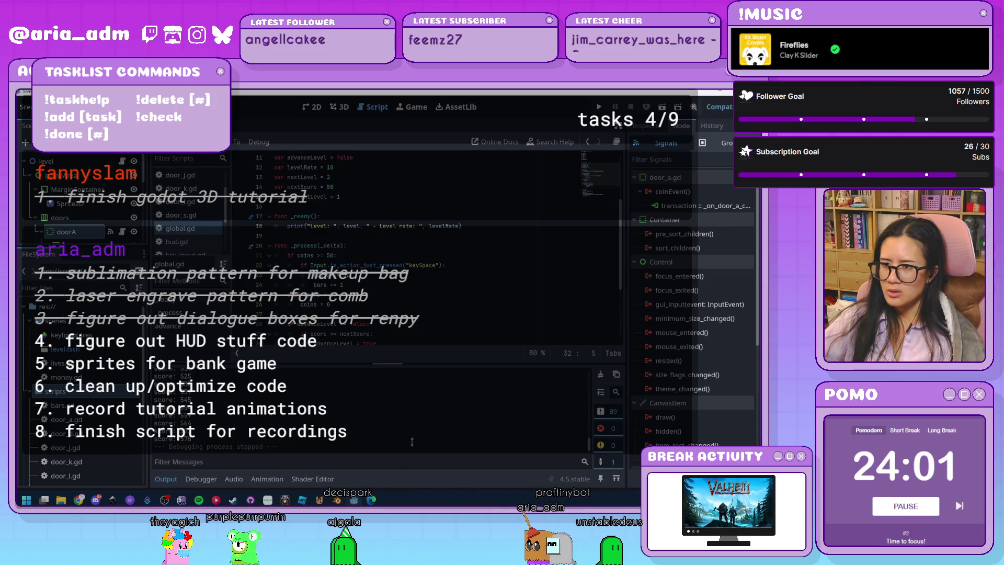
pyautogui.click(167, 479)
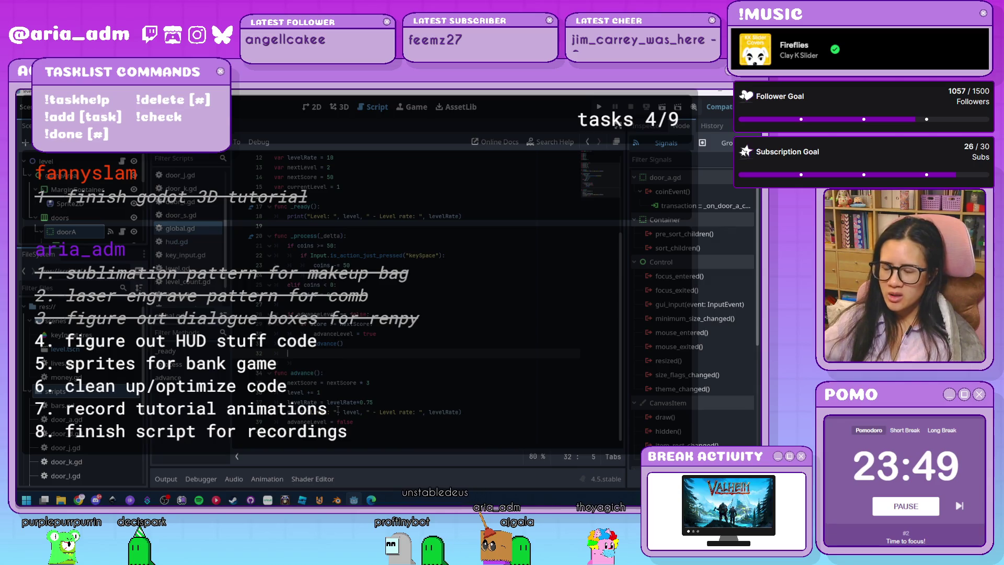
pyautogui.scroll(2, 219, 240)
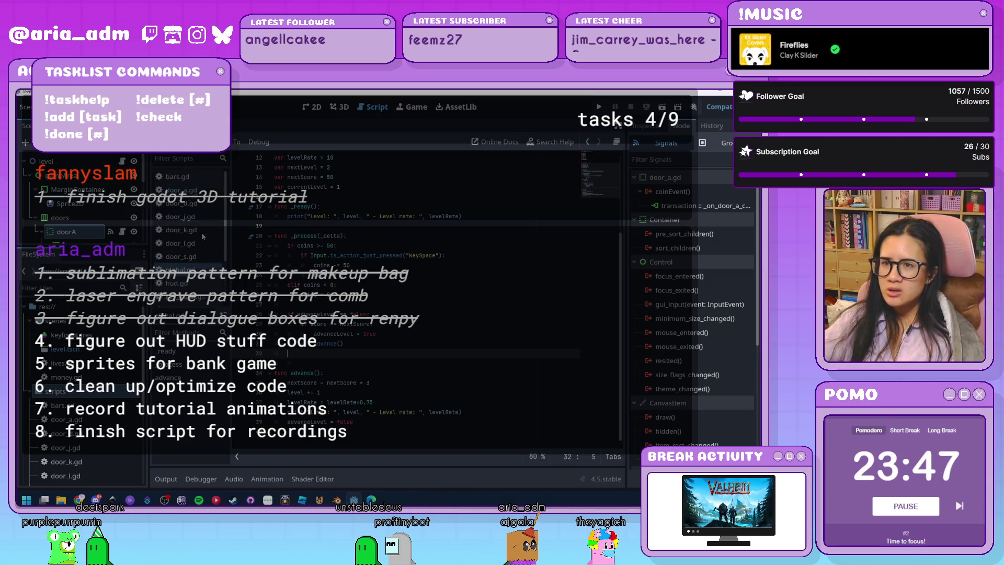
pyautogui.click(181, 190)
pyautogui.scroll(10, 489, 352)
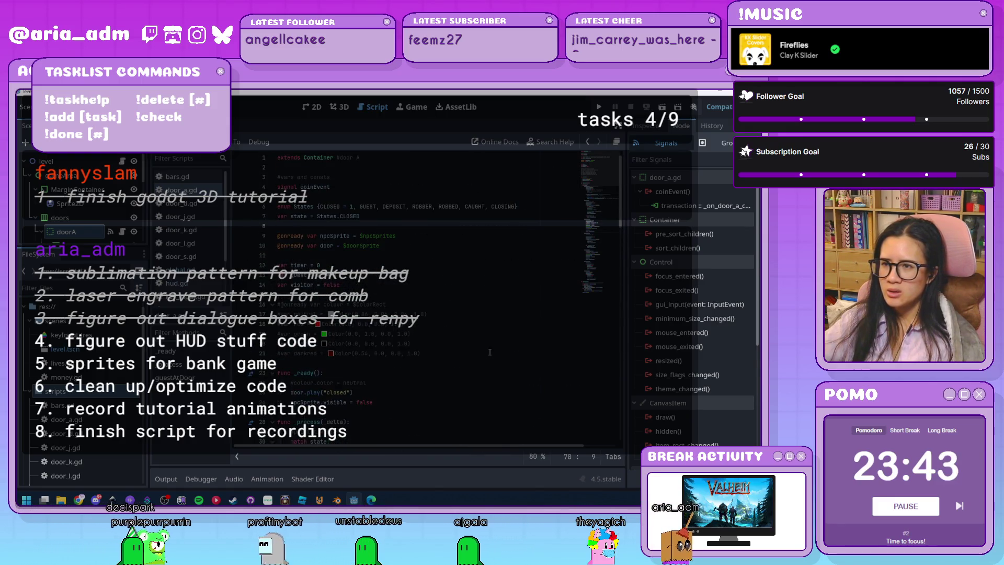
pyautogui.scroll(-5, 489, 351)
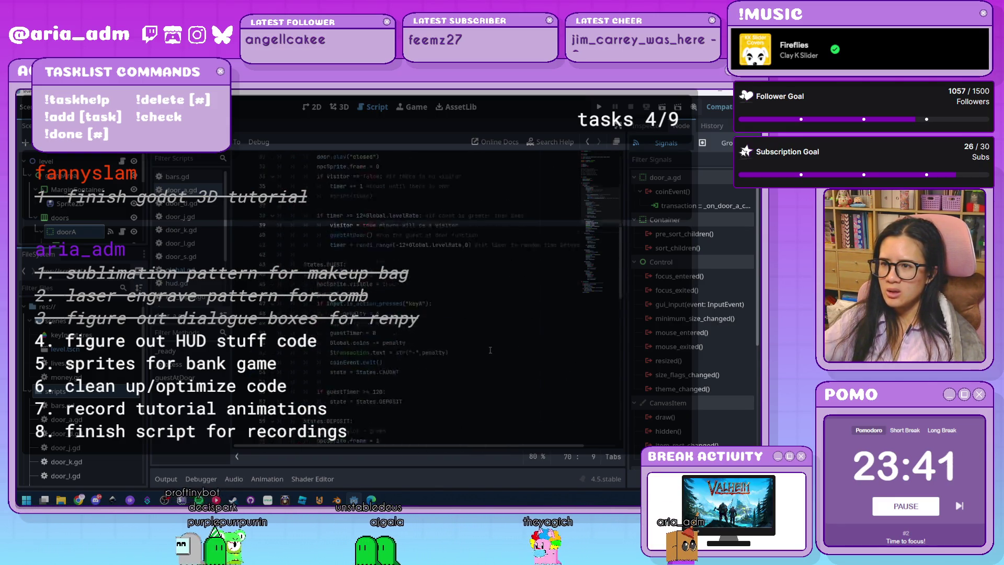
pyautogui.scroll(-7, 490, 349)
pyautogui.scroll(-2, 490, 349)
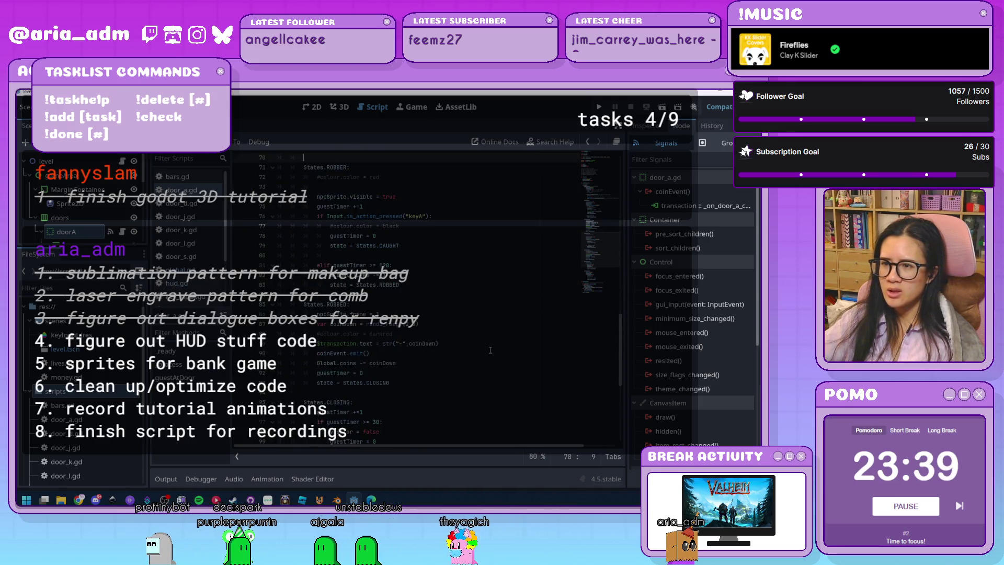
pyautogui.scroll(-5, 490, 350)
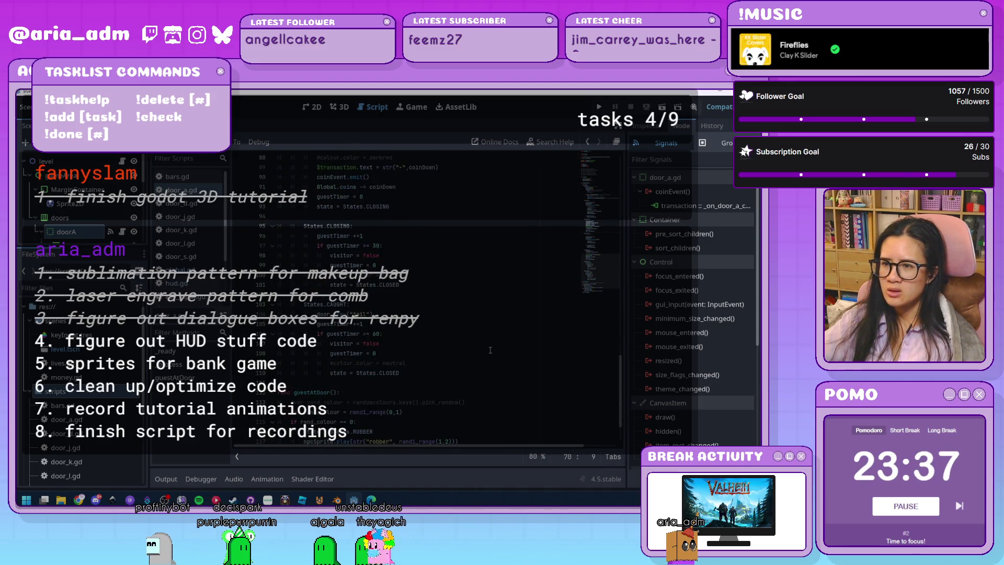
pyautogui.scroll(2, 490, 350)
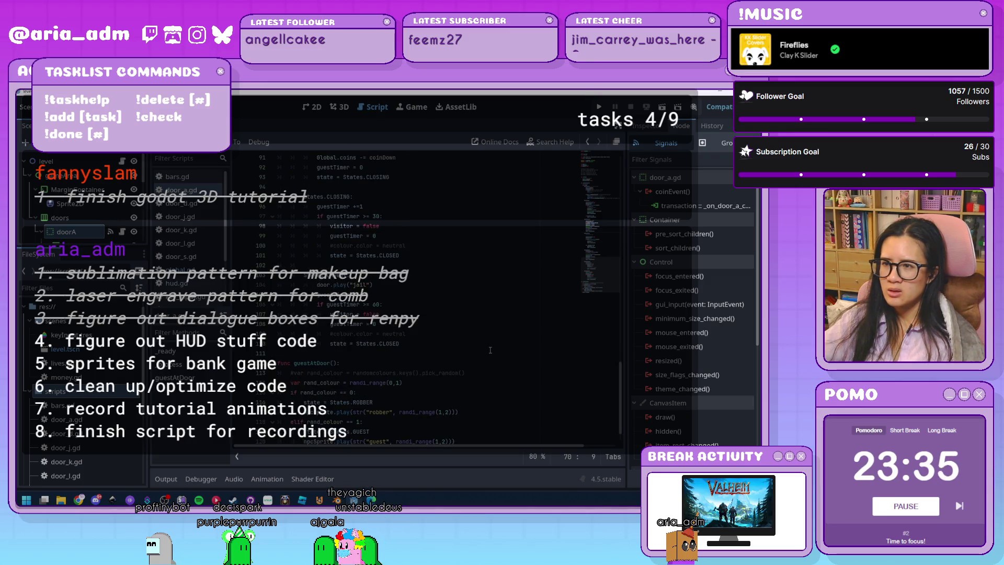
pyautogui.scroll(1, 490, 350)
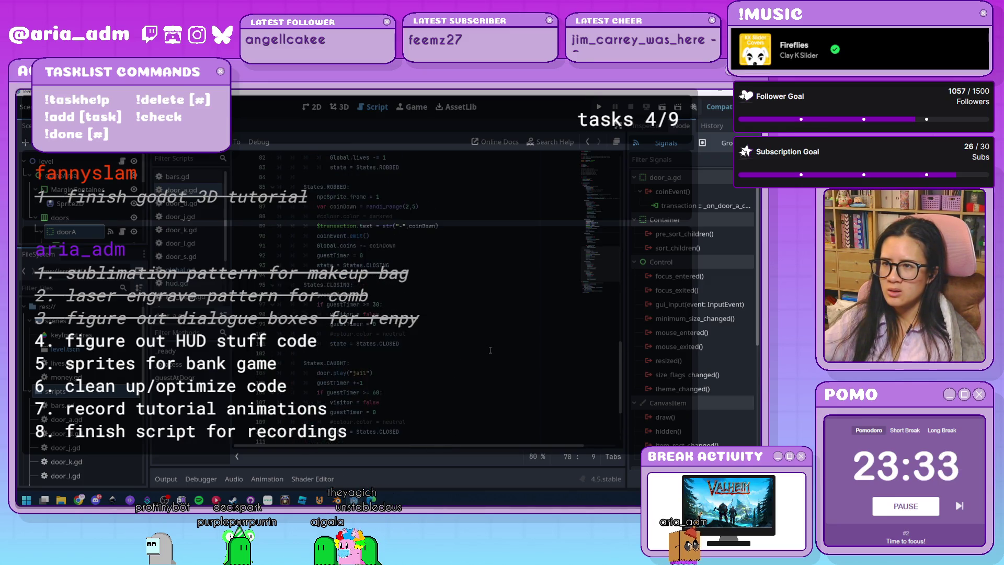
pyautogui.scroll(5, 490, 350)
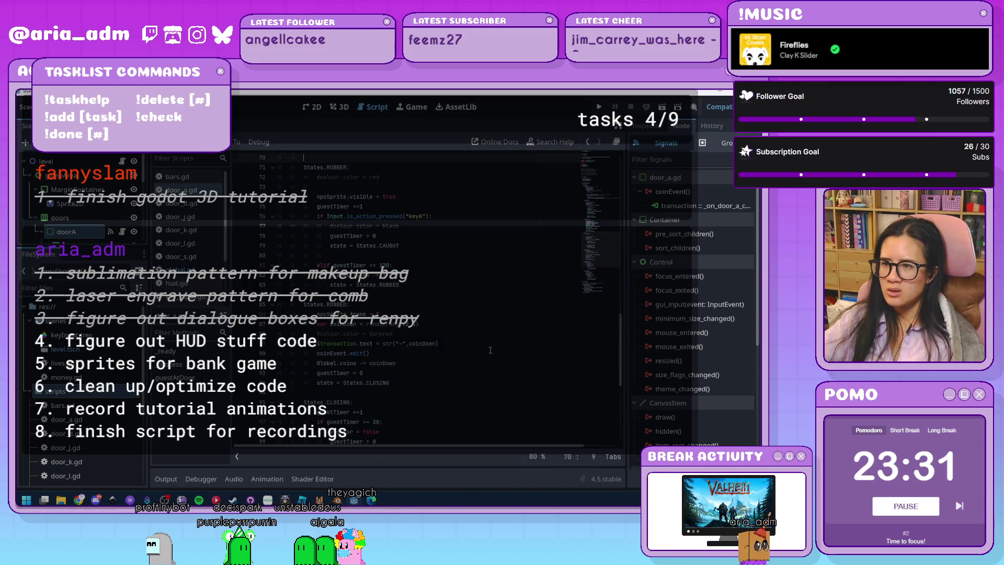
pyautogui.scroll(1, 490, 349)
pyautogui.scroll(1, 490, 350)
pyautogui.click(401, 265)
pyautogui.press('Down')
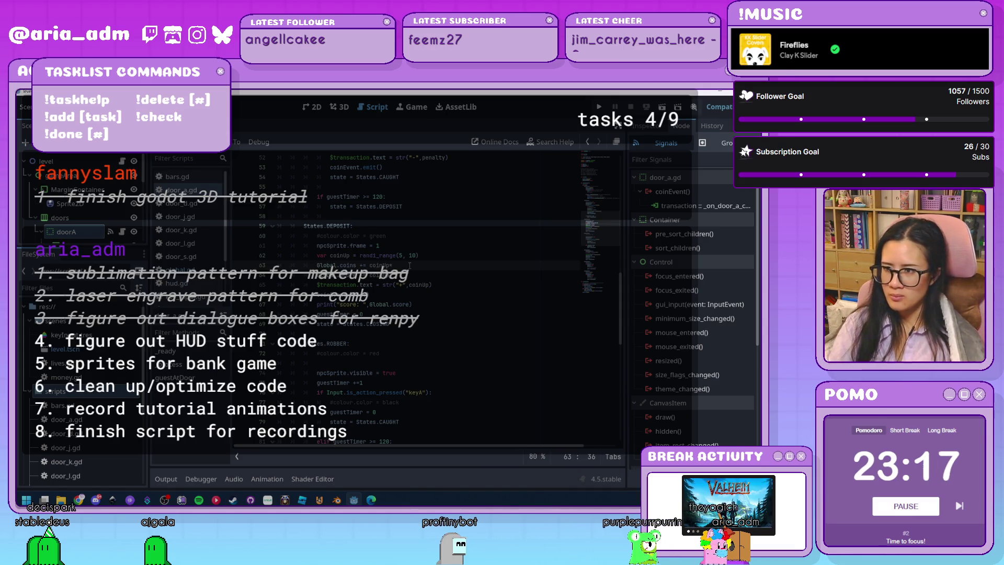
pyautogui.write('level')
pyautogui.press('Down')
pyautogui.press('End')
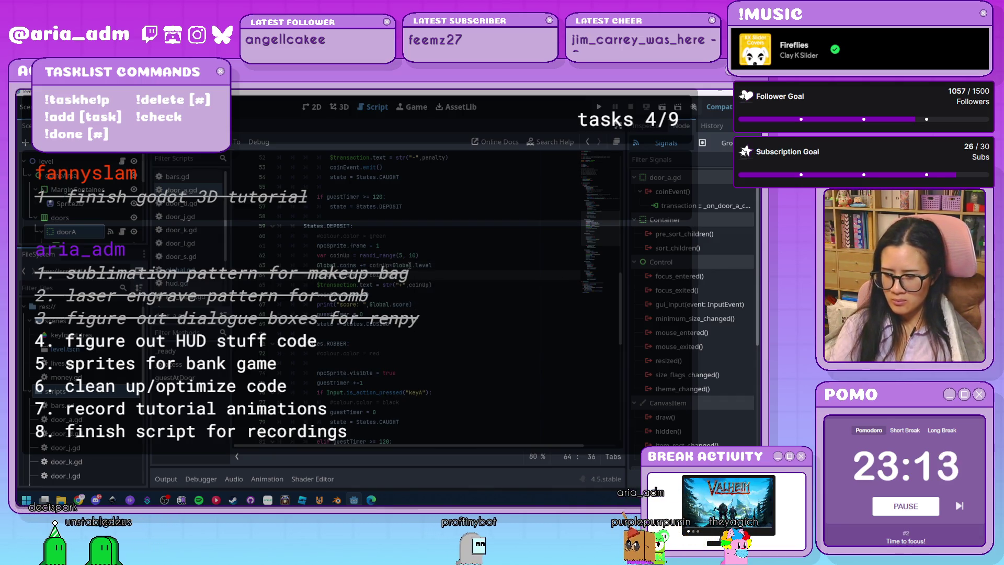
pyautogui.write('al.level')
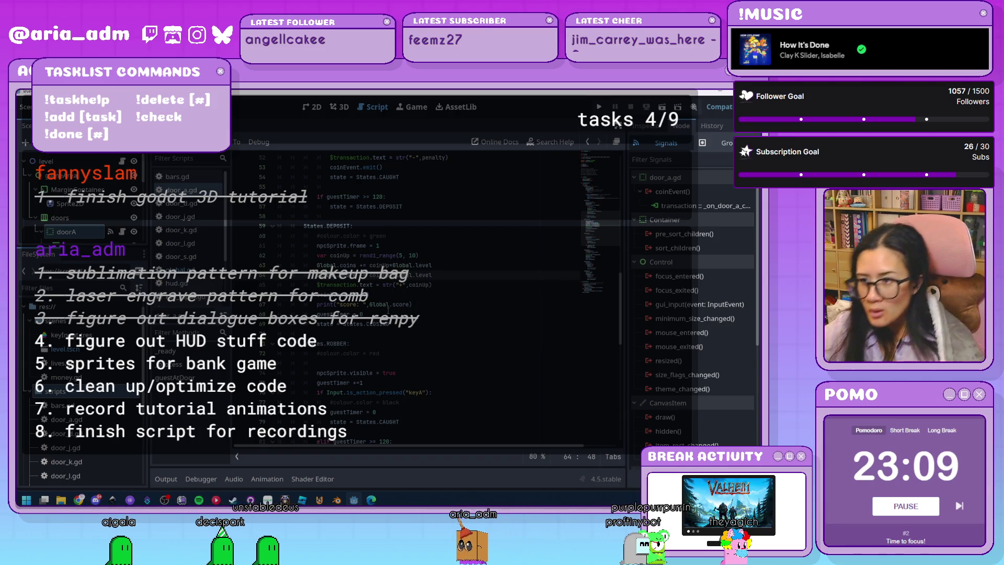
pyautogui.click(456, 345)
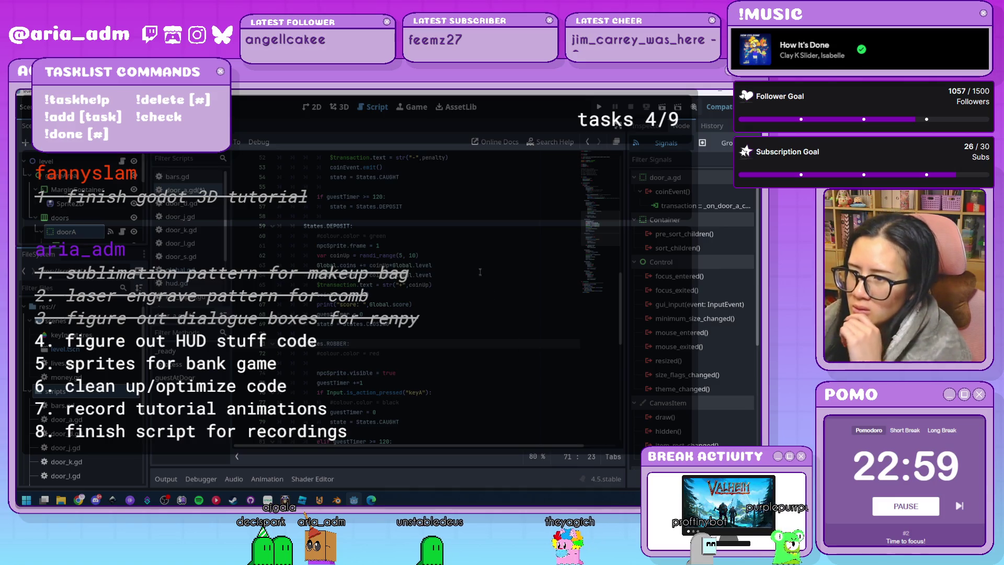
pyautogui.scroll(6, 490, 314)
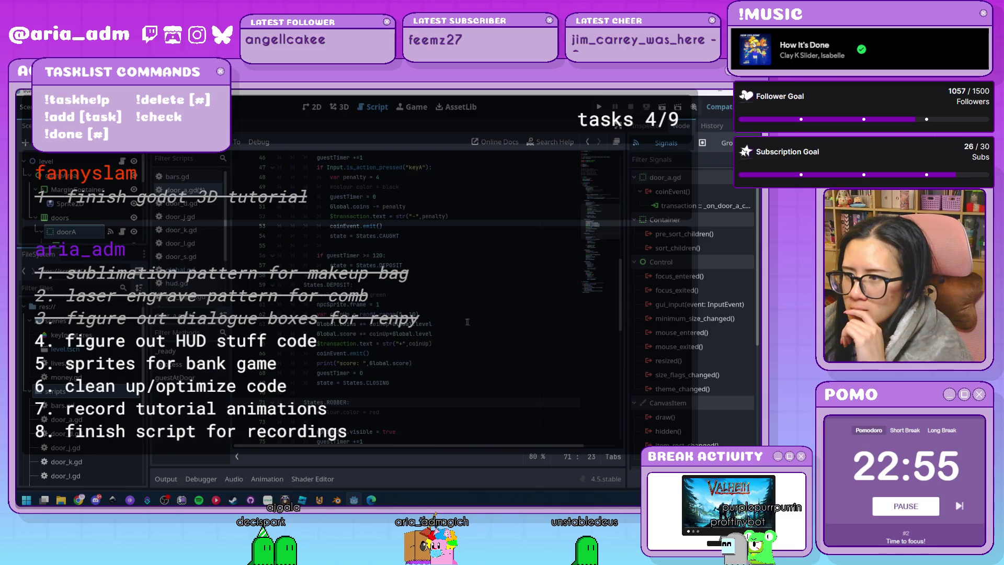
pyautogui.scroll(-10, 460, 319)
pyautogui.scroll(3, 458, 318)
pyautogui.moveTo(432, 245); pyautogui.dragTo(391, 245)
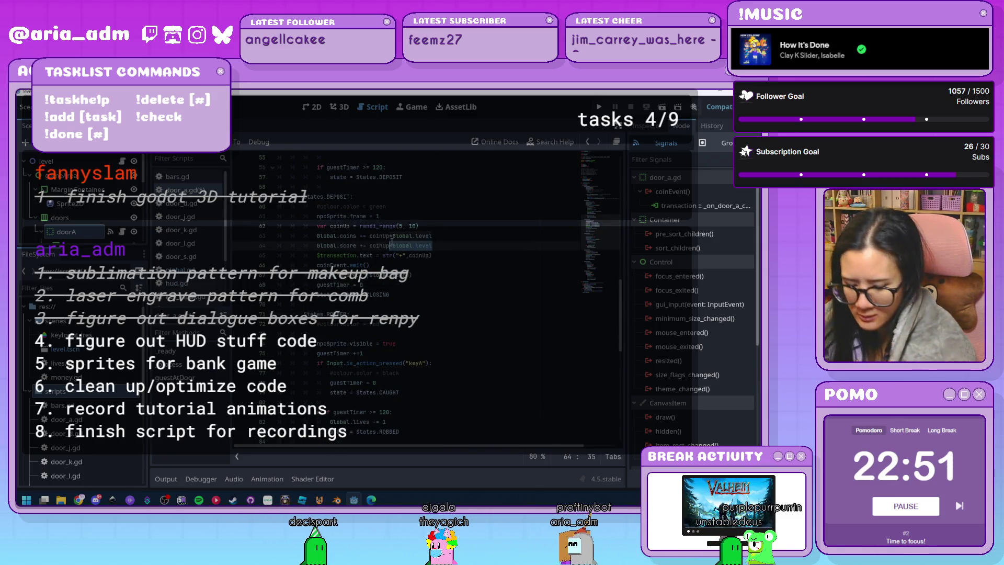
pyautogui.scroll(-4, 439, 299)
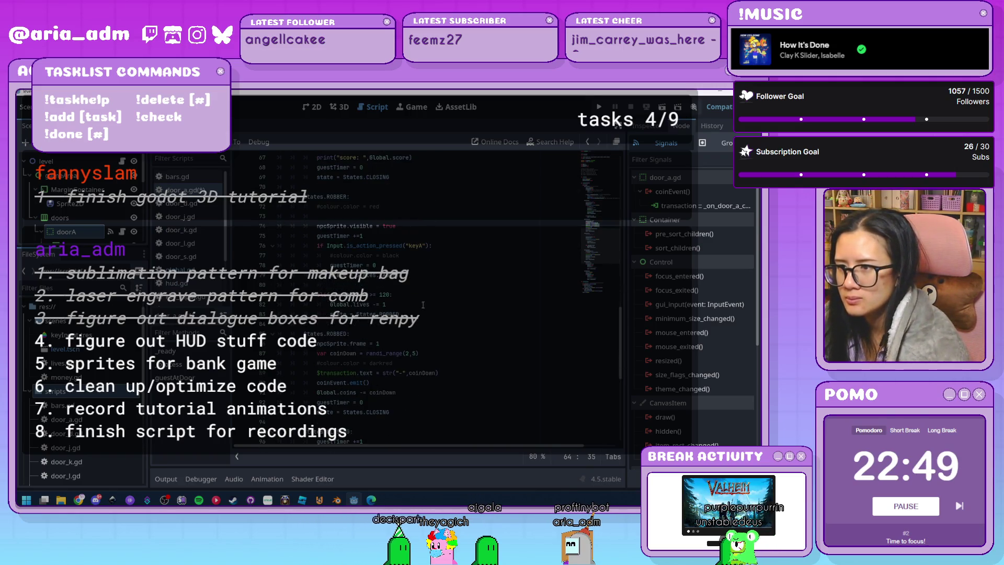
pyautogui.scroll(-1, 407, 343)
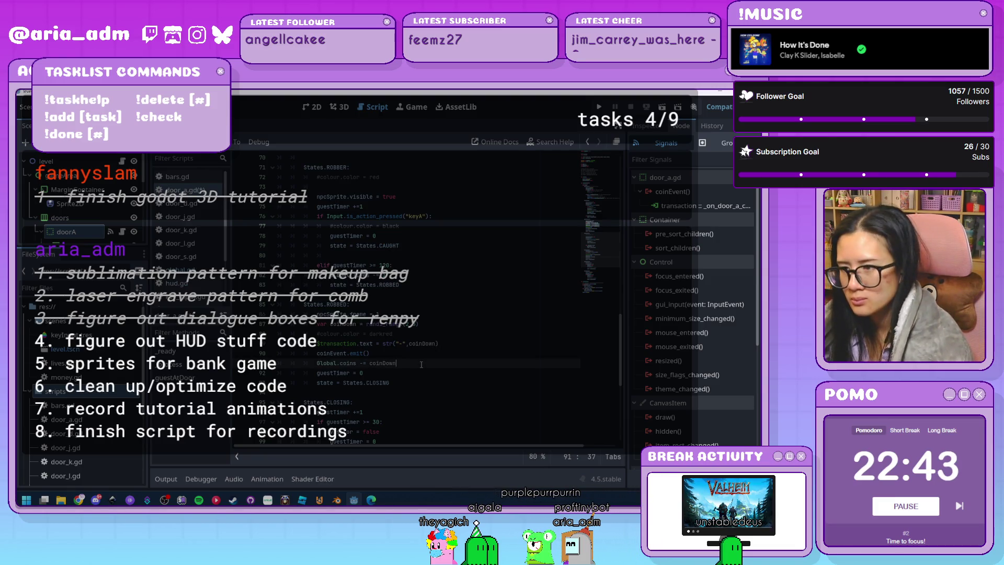
pyautogui.scroll(-5, 421, 364)
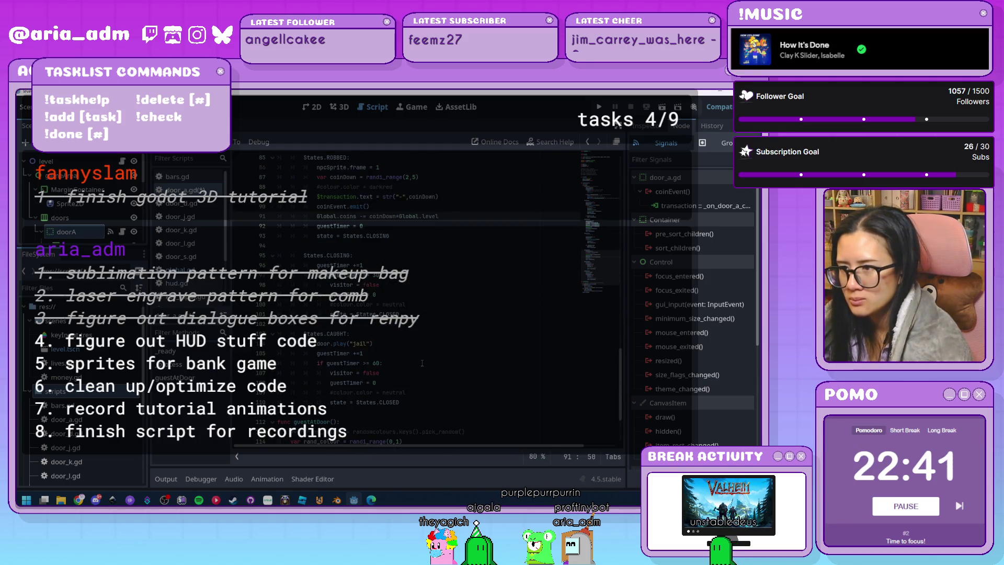
pyautogui.scroll(-3, 424, 359)
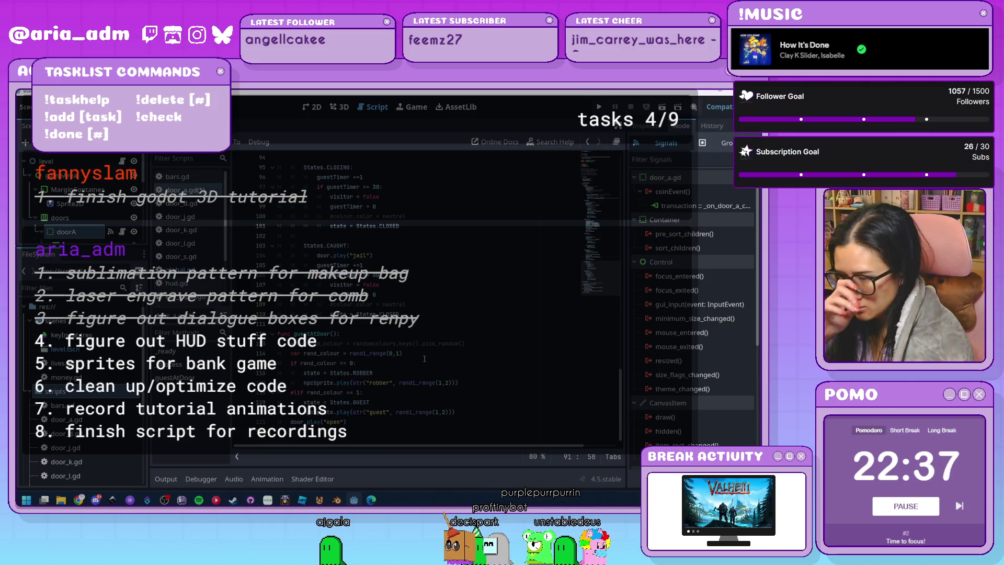
pyautogui.scroll(9, 424, 359)
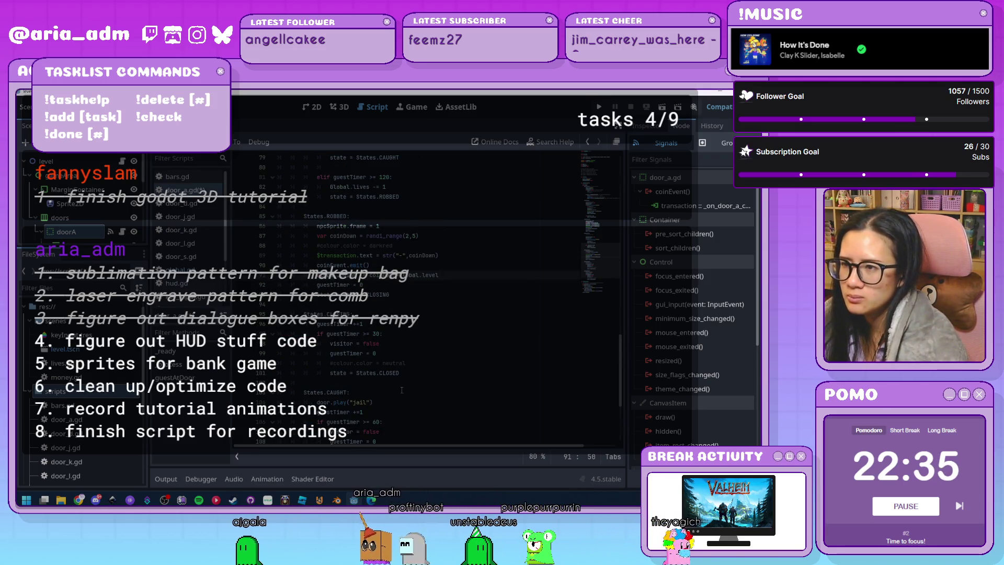
pyautogui.scroll(3, 439, 361)
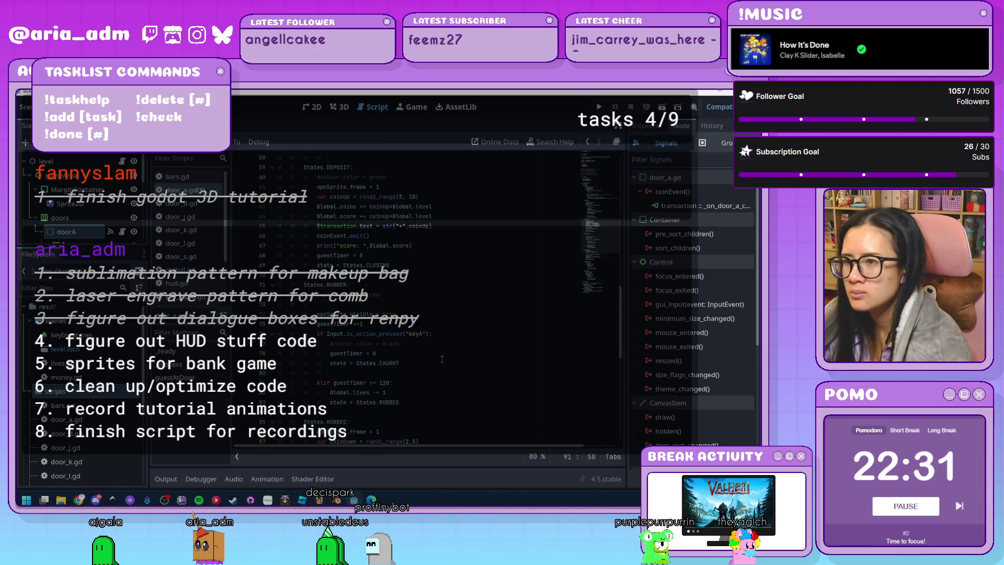
pyautogui.scroll(3, 442, 359)
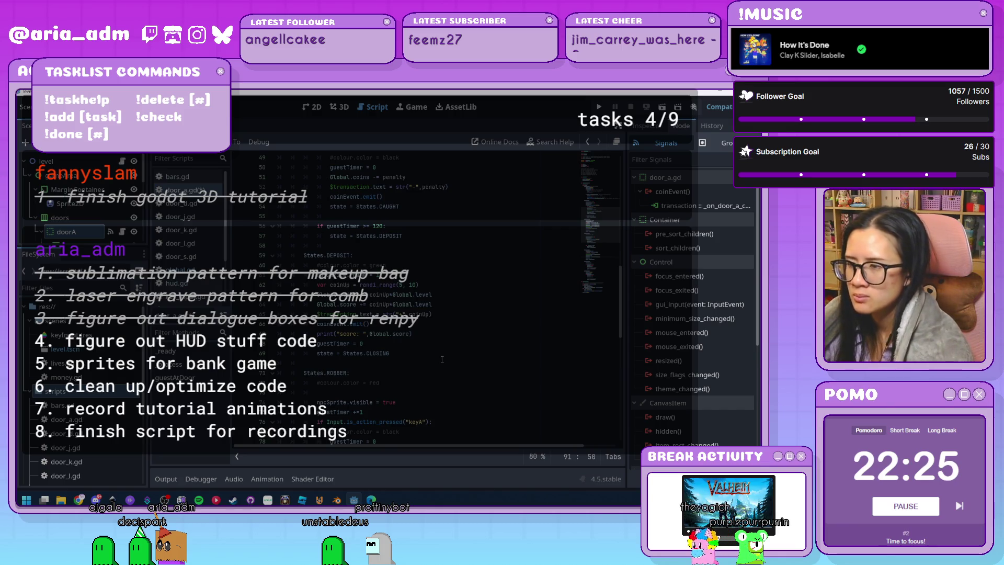
pyautogui.scroll(3, 441, 359)
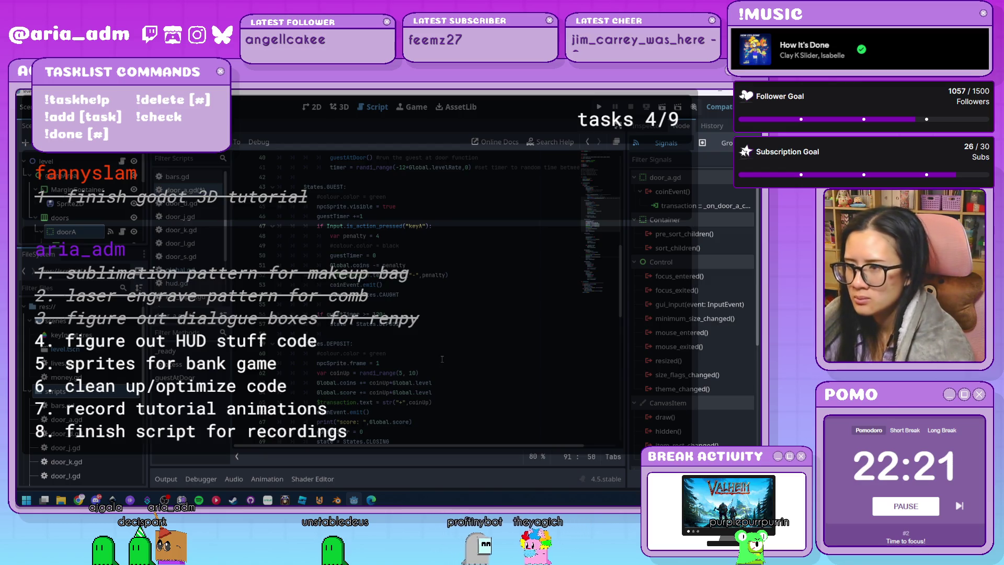
pyautogui.scroll(1, 442, 359)
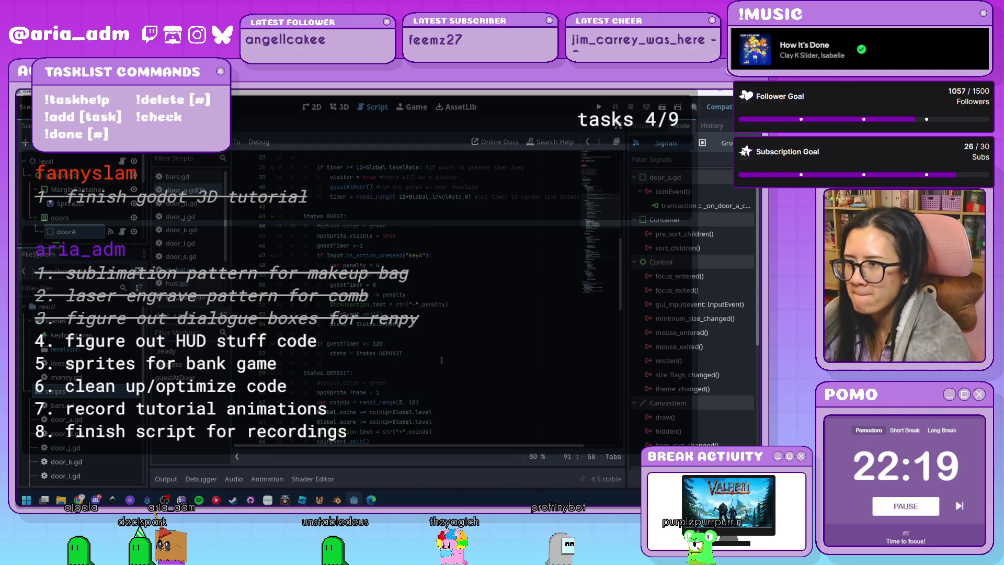
# Step: Append *Global.level to the door's coin penalty on line 51 and run the game
pyautogui.click(440, 295)
pyautogui.write('*Global.level')
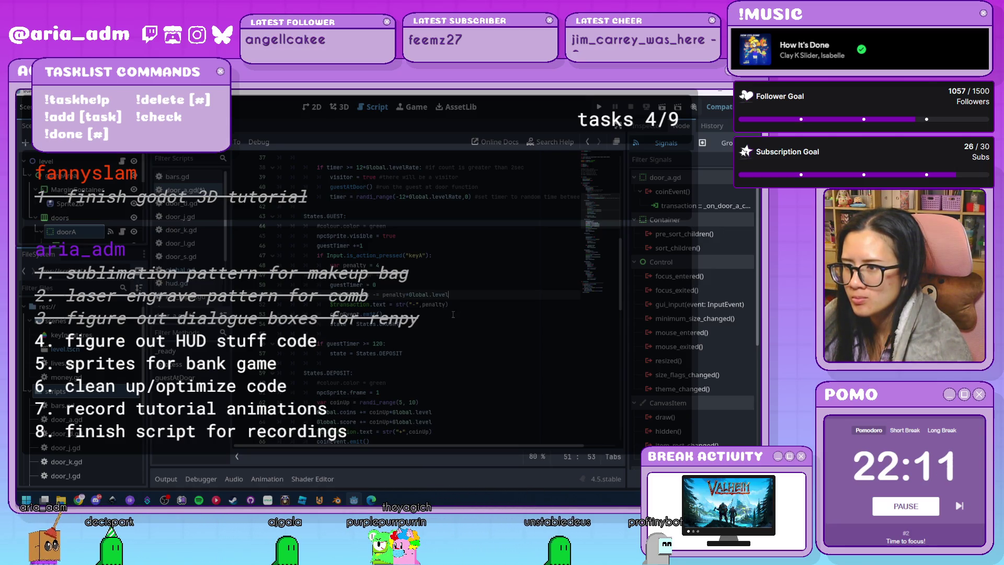
pyautogui.scroll(3, 453, 314)
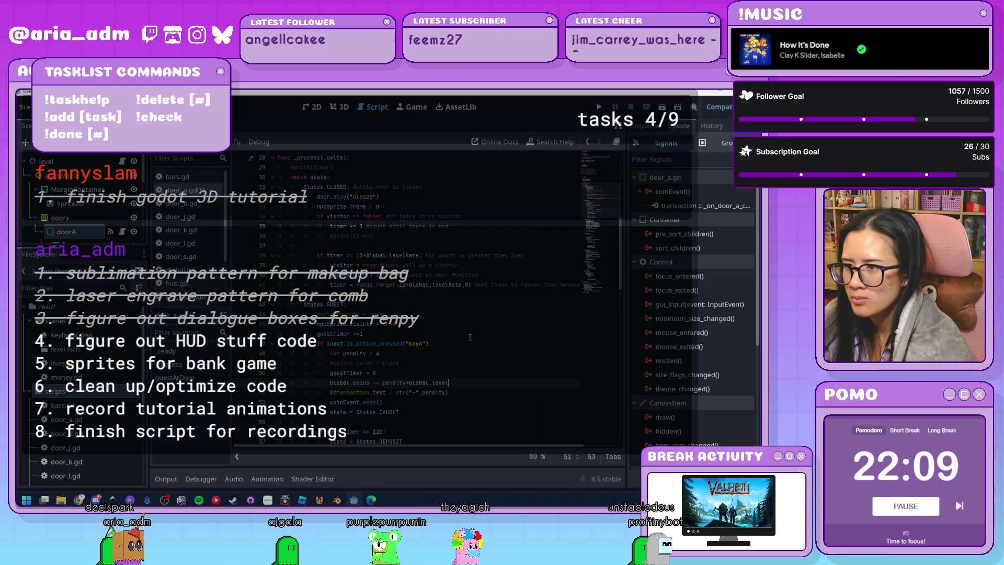
pyautogui.scroll(9, 470, 337)
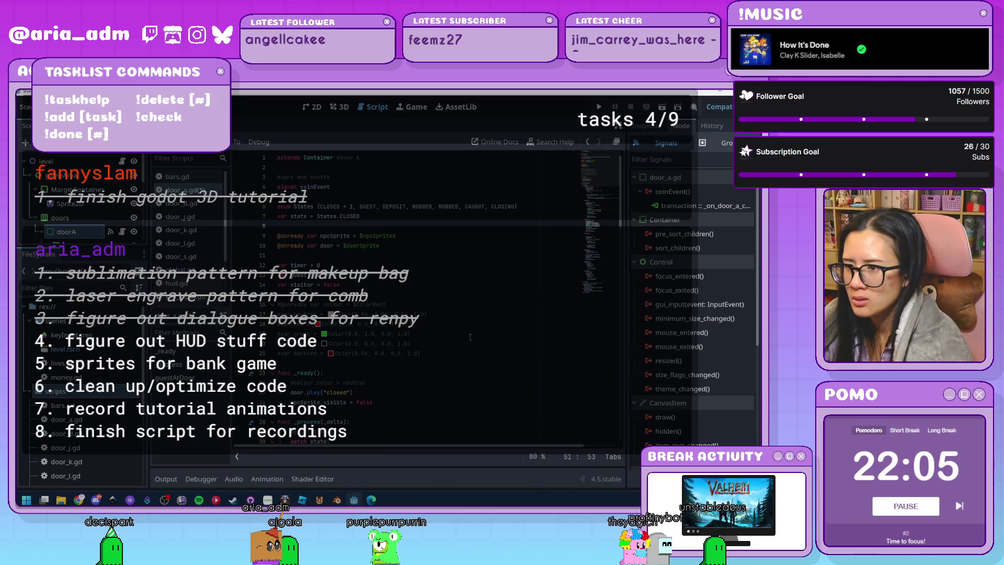
pyautogui.click(599, 107)
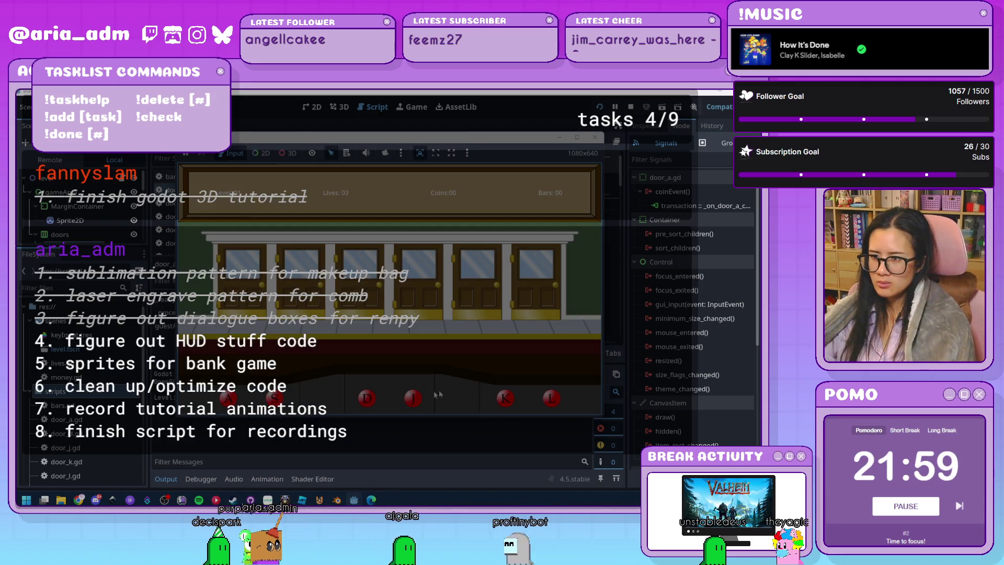
# Step: Nudge the game window right and serve four leftmost-door customers to reach Level 02 with 74 coins
pyautogui.moveTo(422, 142); pyautogui.dragTo(528, 135)
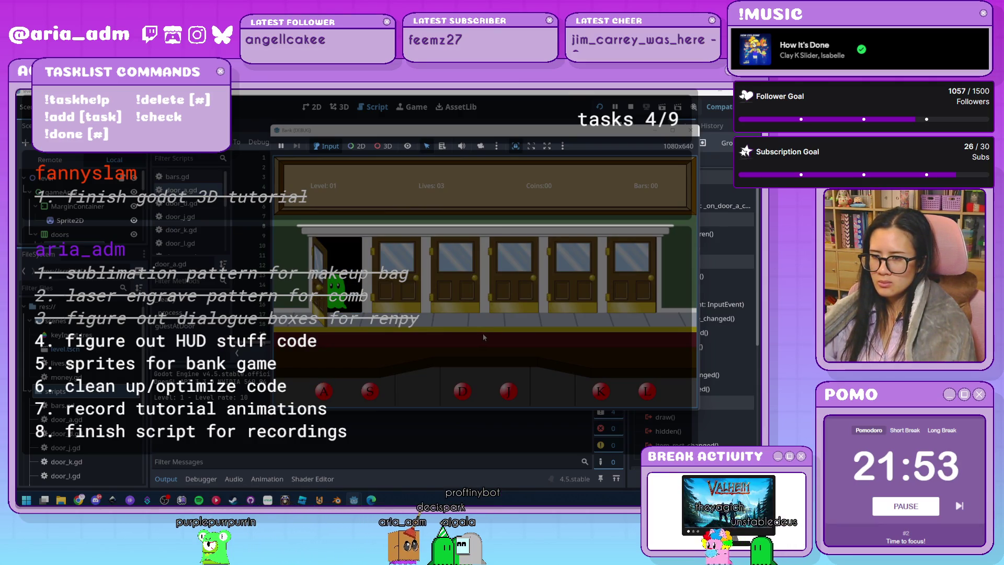
pyautogui.press('a')
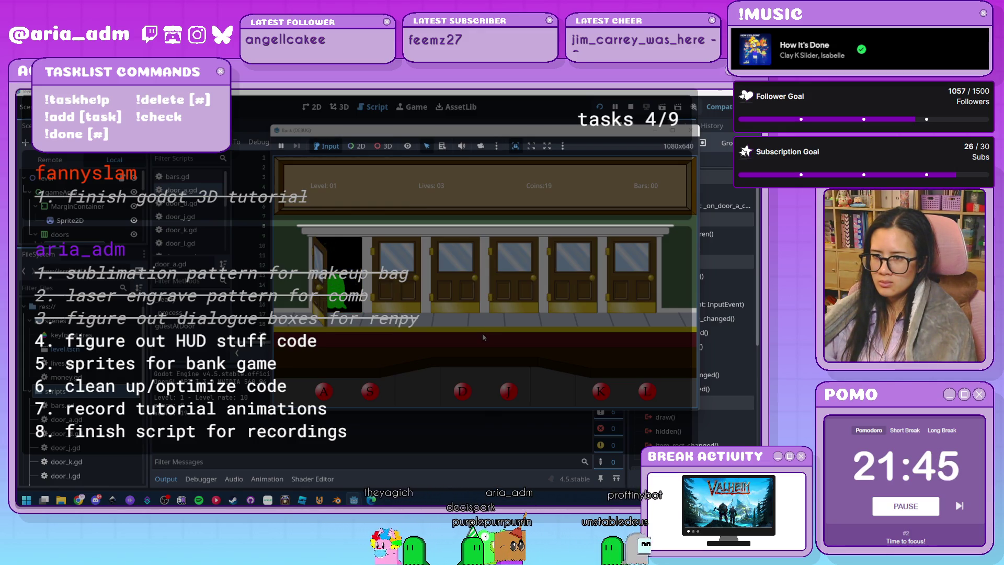
pyautogui.press('a')
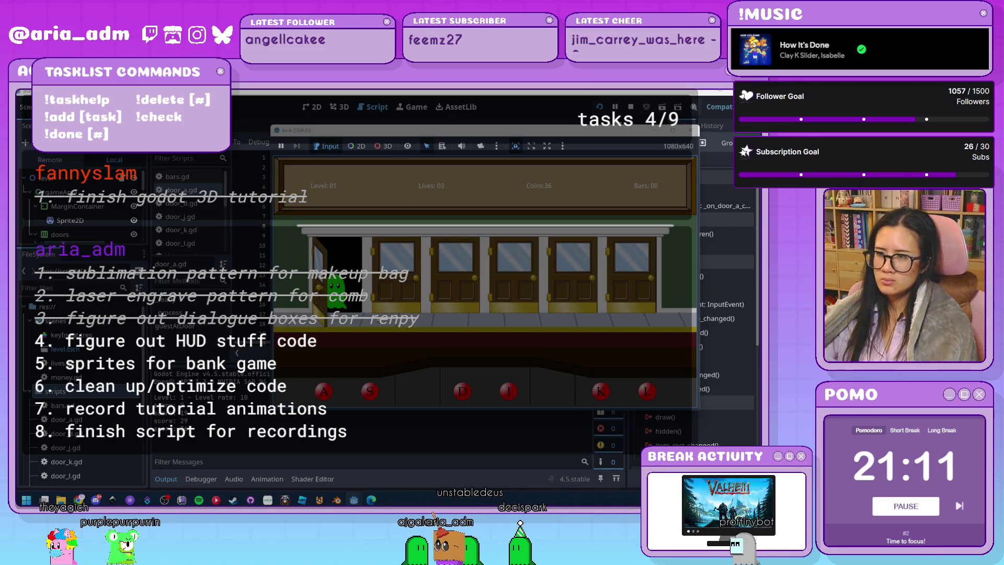
pyautogui.press('a')
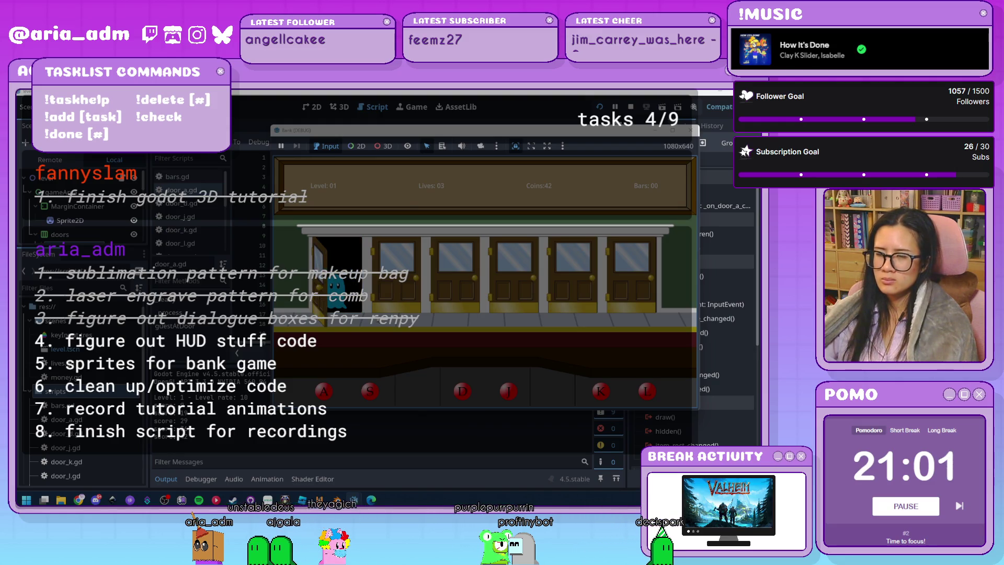
pyautogui.press('a')
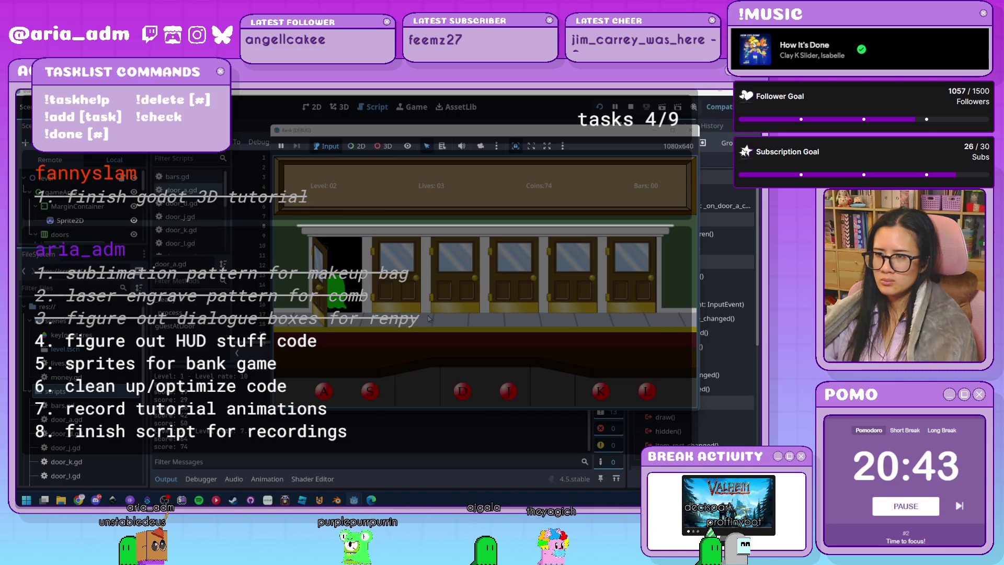
# Step: Serve nine leftmost-door customers and bar one, reaching Level 03 with 248 coins and 3 bars
pyautogui.press('a')
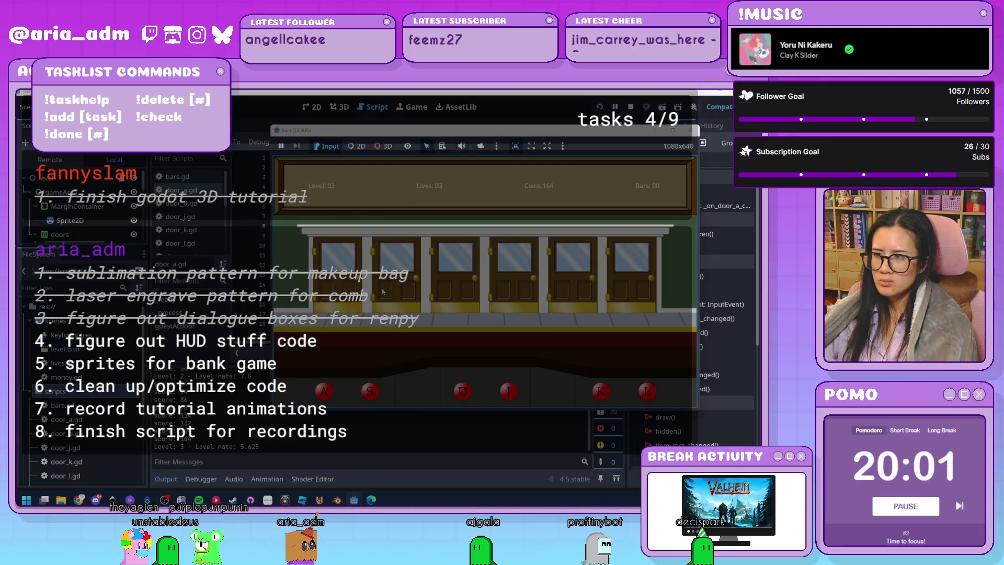
pyautogui.press('a')
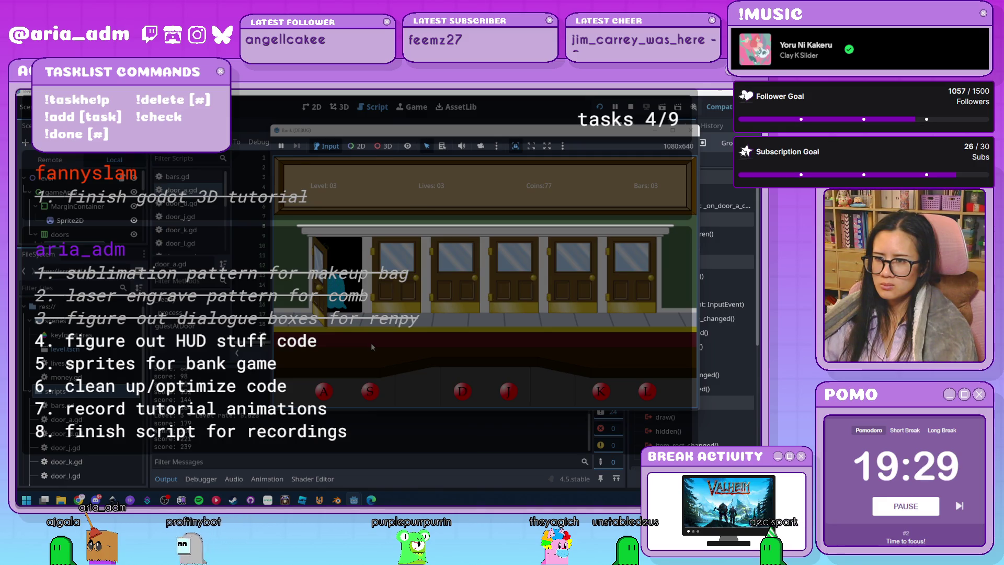
pyautogui.press('a')
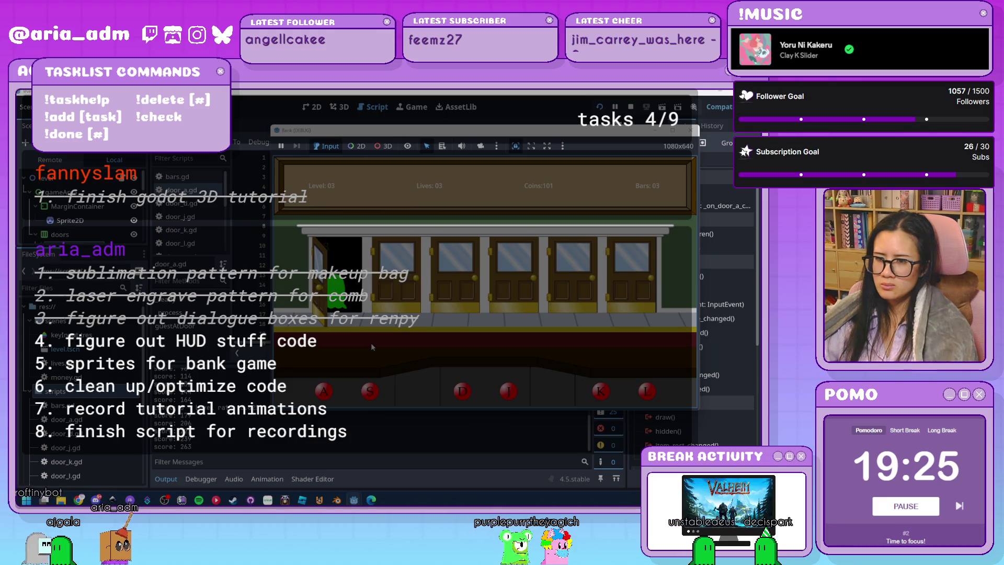
pyautogui.press('a')
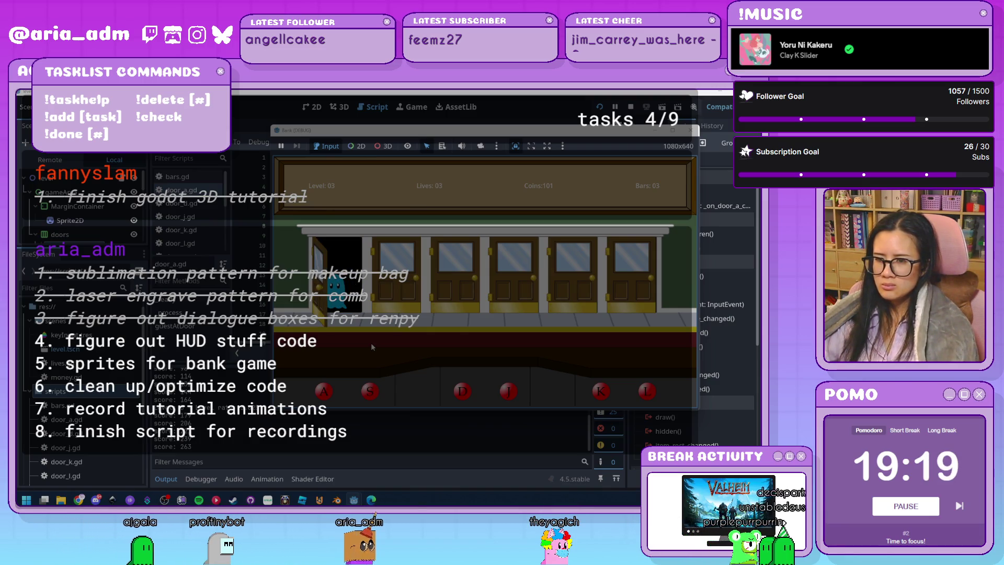
pyautogui.press('a')
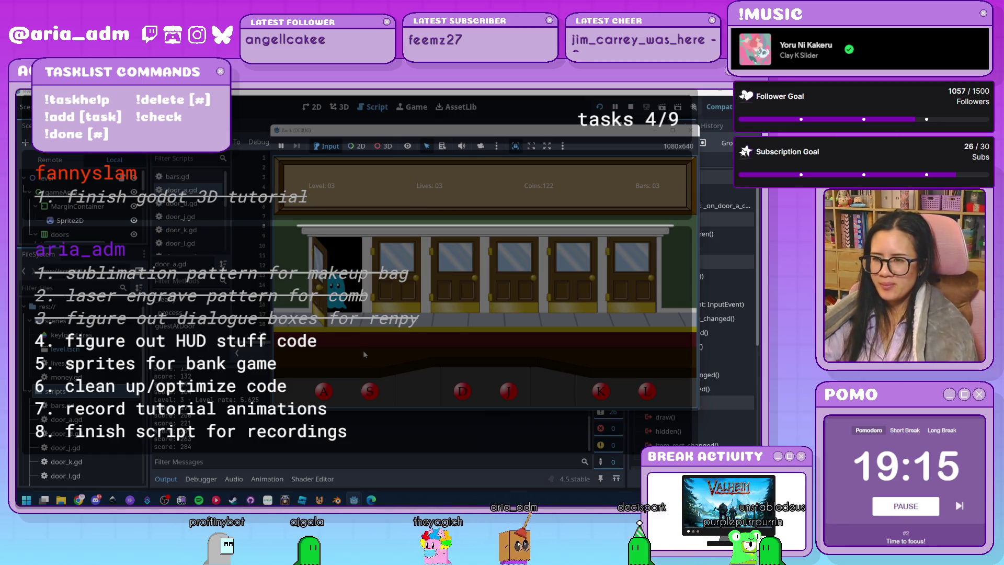
pyautogui.press('a')
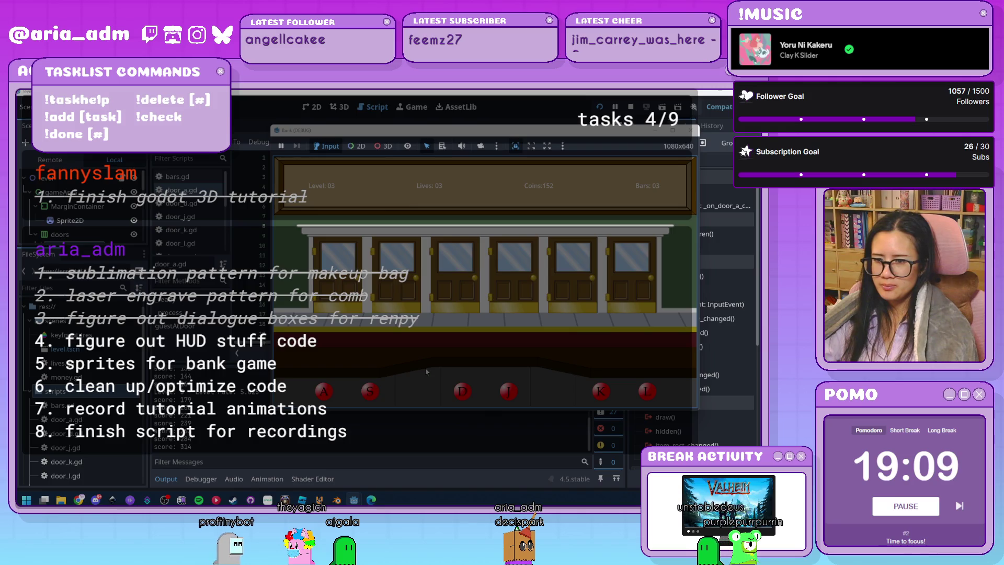
pyautogui.press('a')
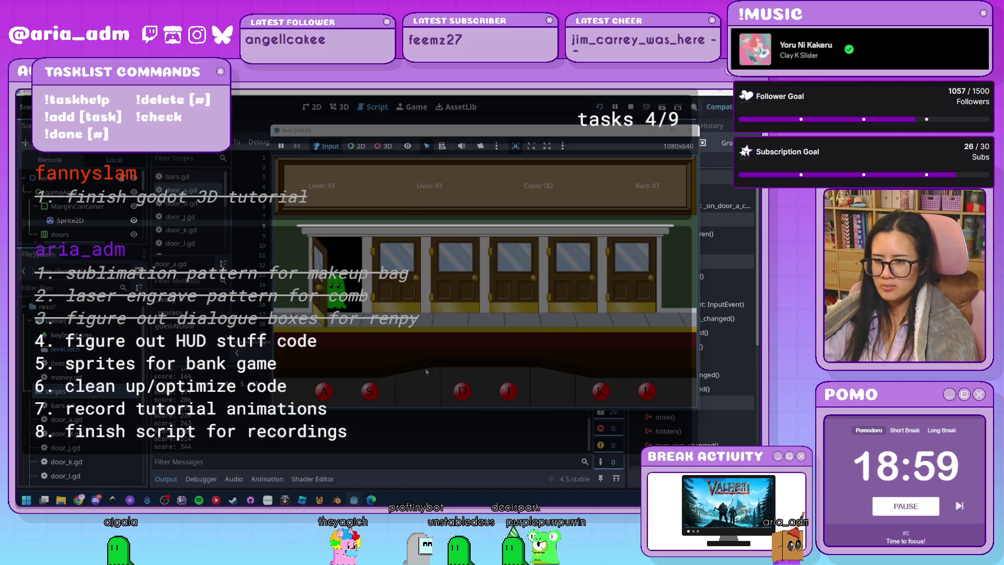
pyautogui.press('a')
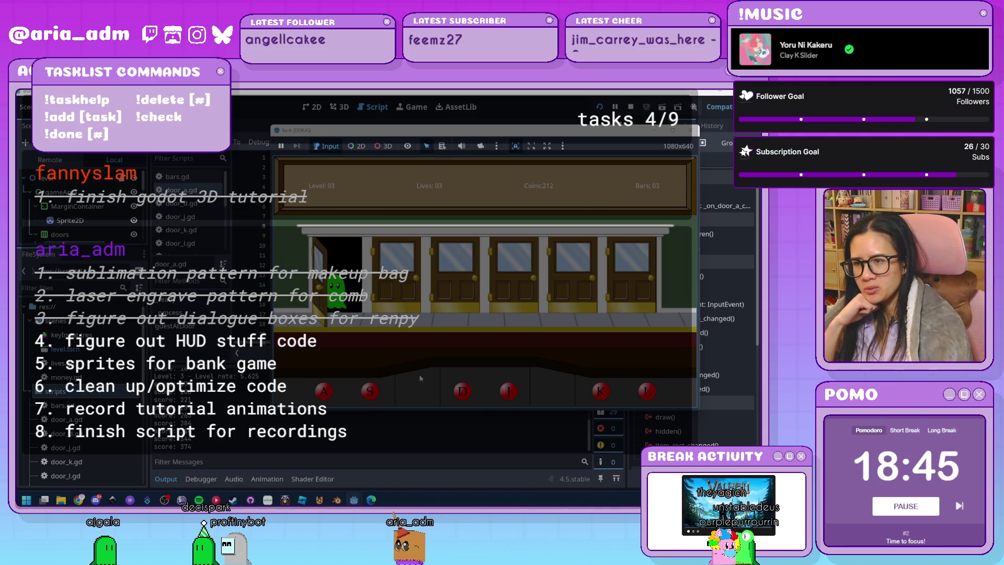
pyautogui.press('a')
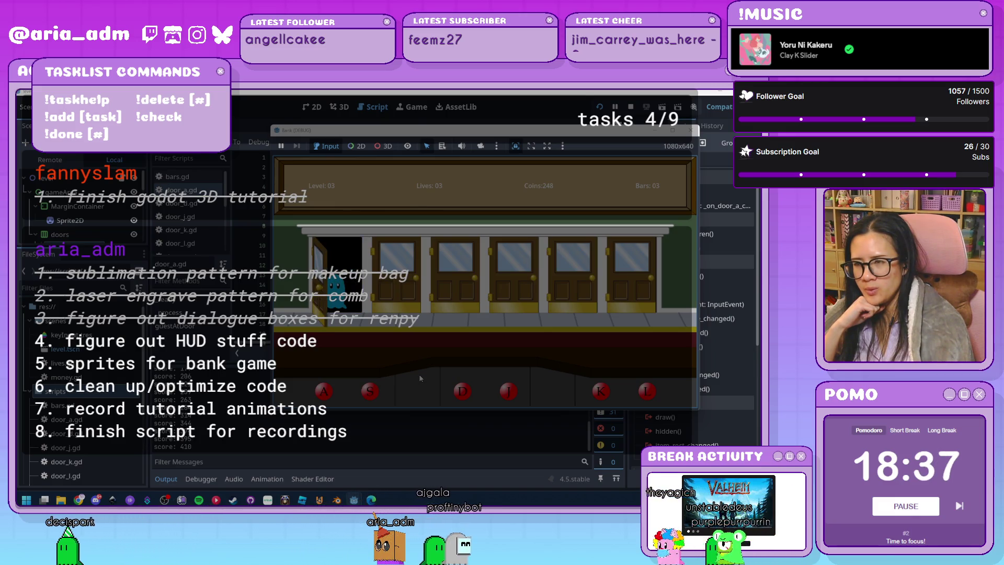
# Step: Serve first-door customers at level 04, then bar the yellow robber, dropping coins from 142 to 42
pyautogui.press('a')
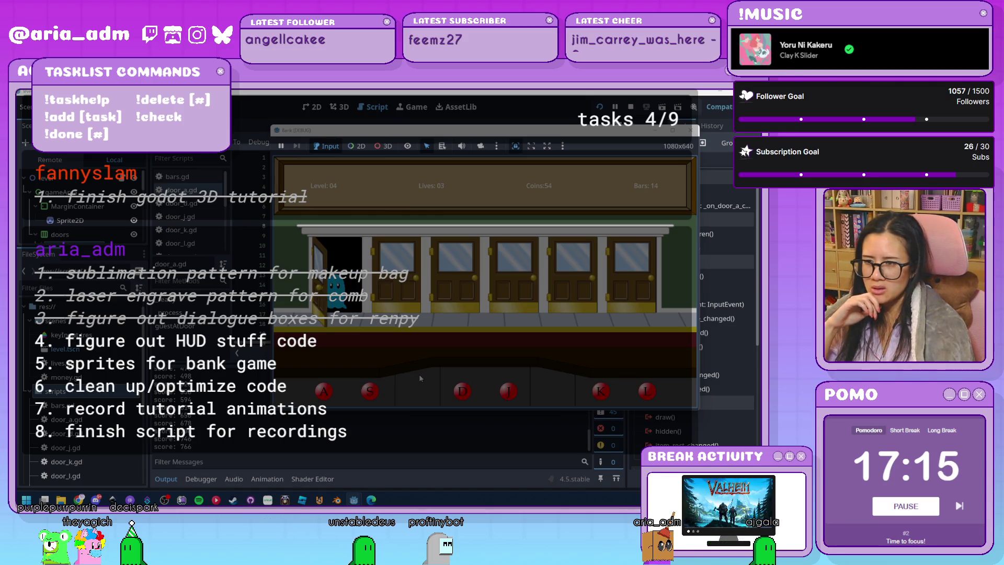
pyautogui.press('a')
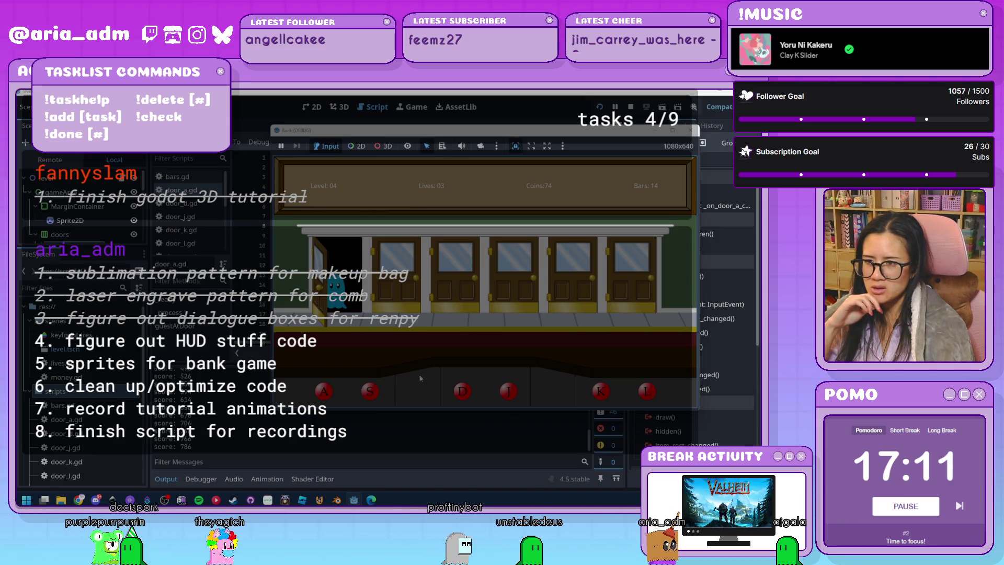
pyautogui.press('a')
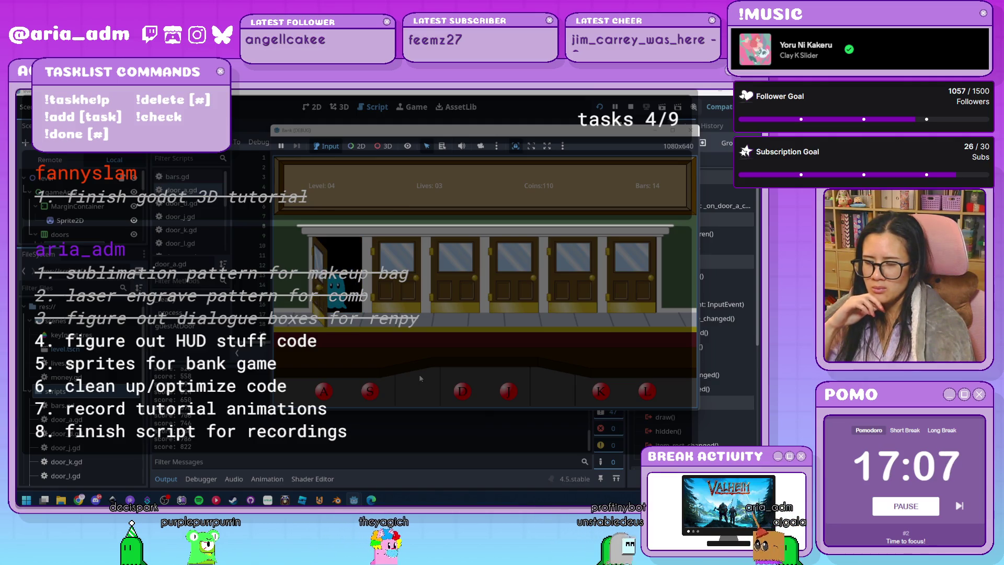
pyautogui.press('a')
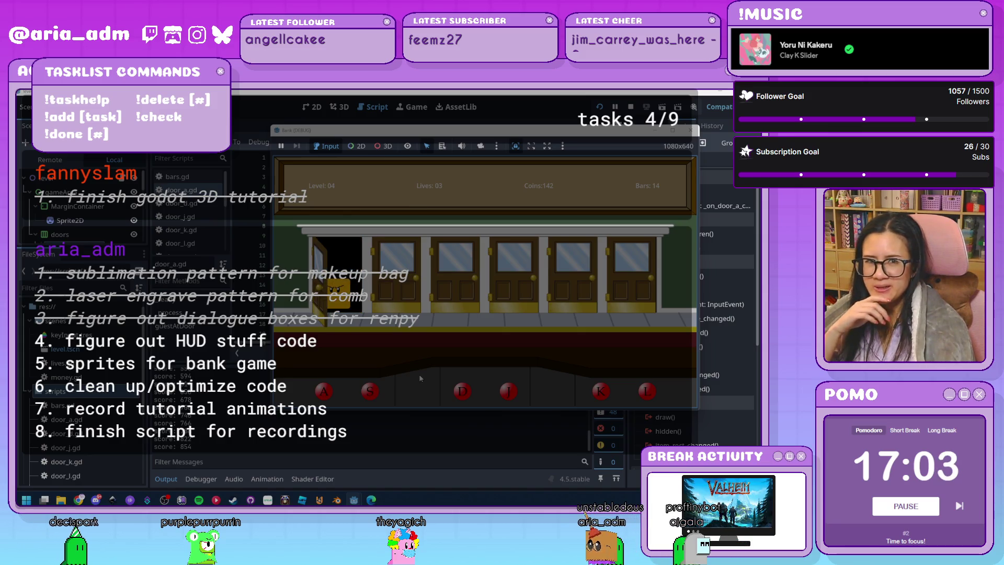
pyautogui.press('a')
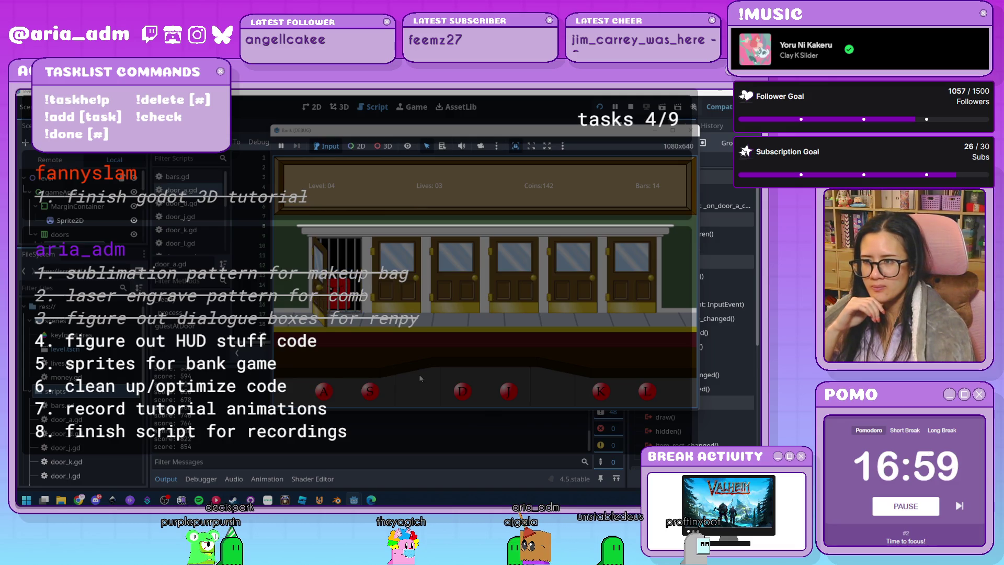
pyautogui.press('a')
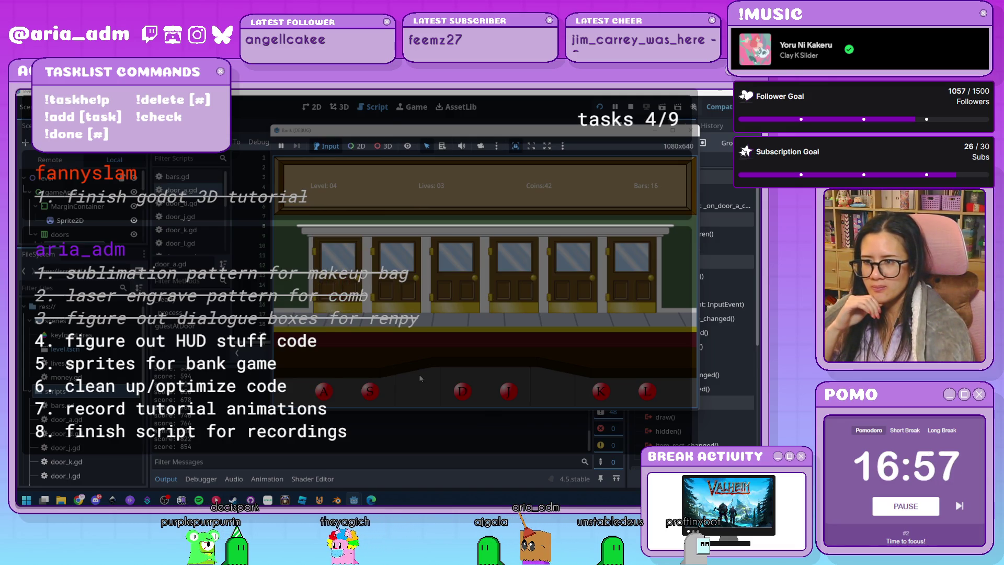
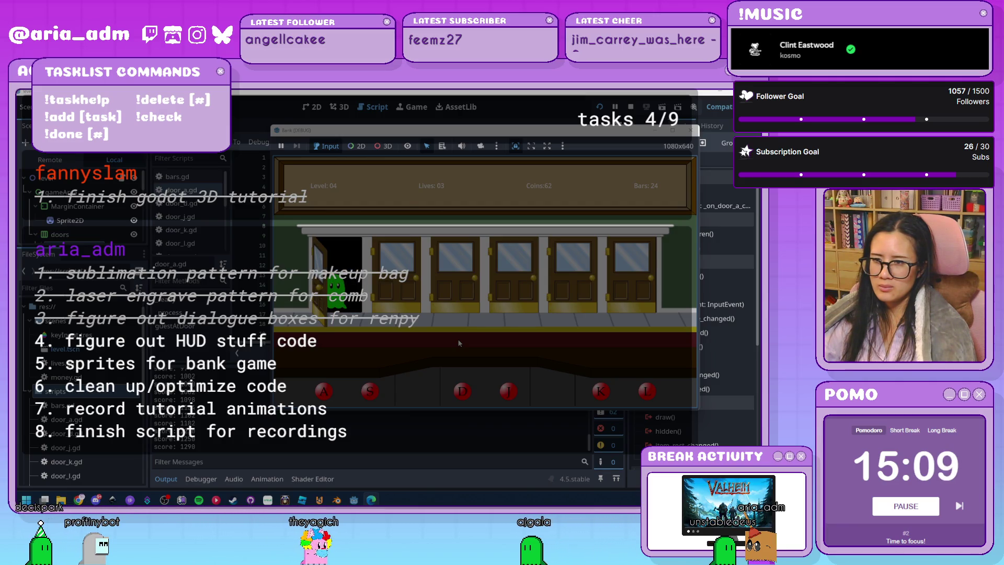
# Step: Serve the visitor at the first door with the A key, playing on to level 05
pyautogui.press('a')
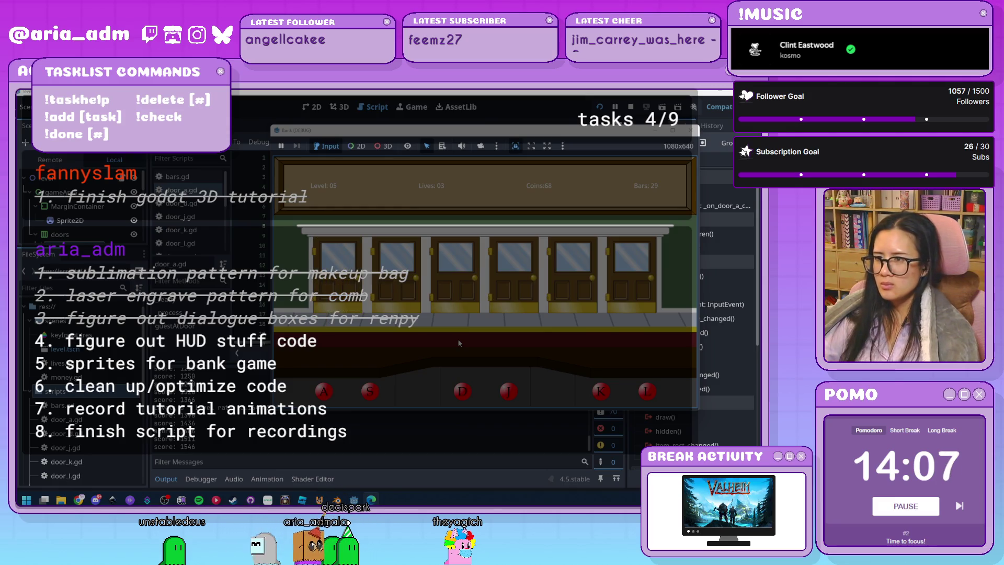
# Step: Stop the running game and collapse the Output panel to enlarge the code area
pyautogui.click(690, 134)
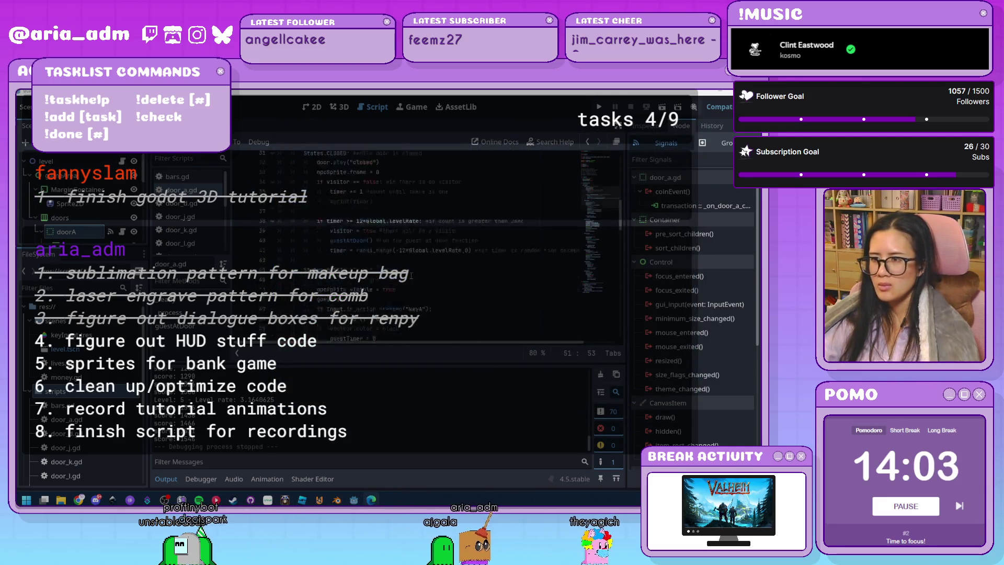
pyautogui.scroll(-15, 412, 275)
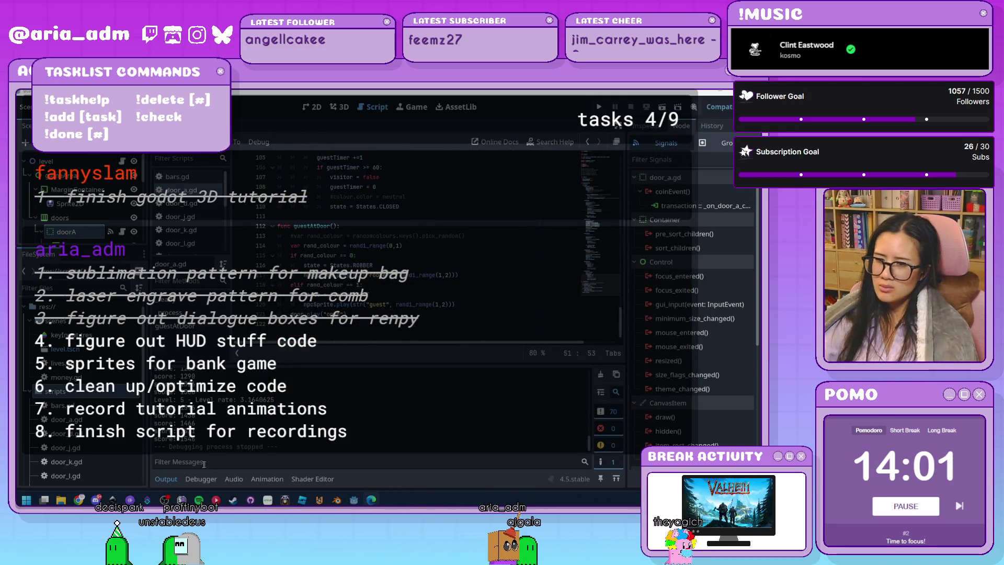
pyautogui.click(166, 478)
# Step: Replace the fixed 120 timeout on line 56 with 12*Global.levelRate from line 41
pyautogui.scroll(9, 498, 371)
pyautogui.scroll(5, 497, 371)
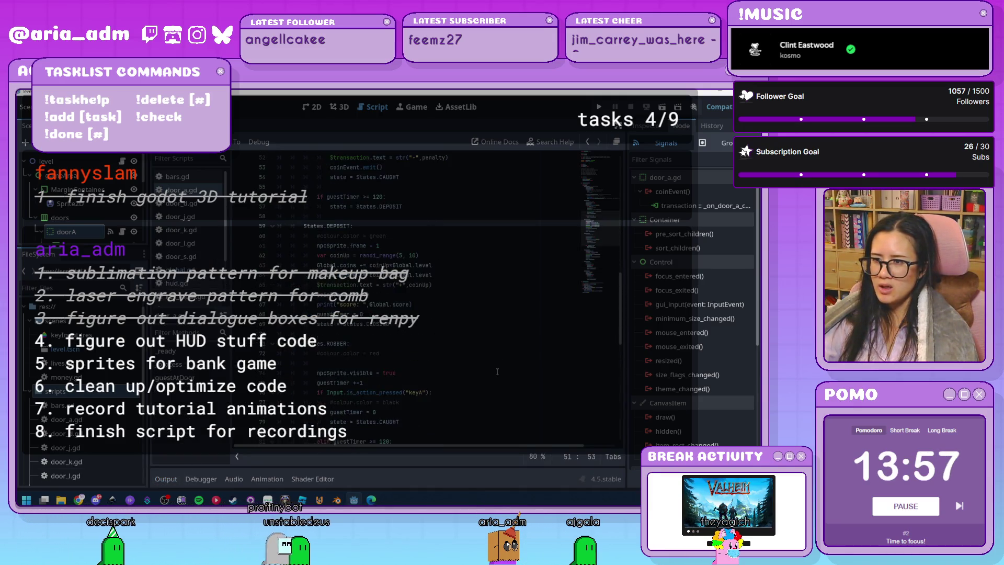
pyautogui.scroll(5, 498, 371)
pyautogui.click(497, 372)
pyautogui.click(498, 357)
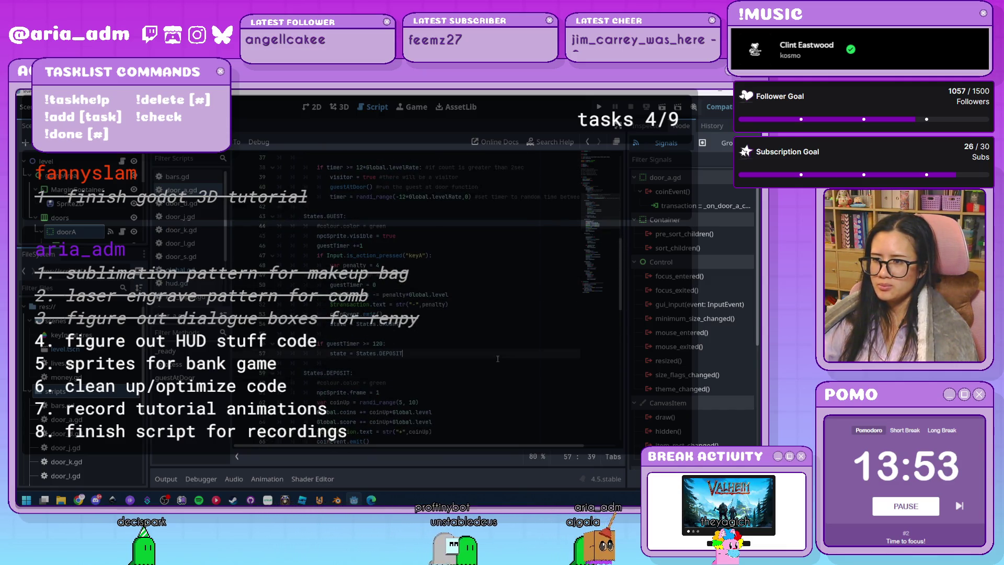
pyautogui.scroll(1, 497, 359)
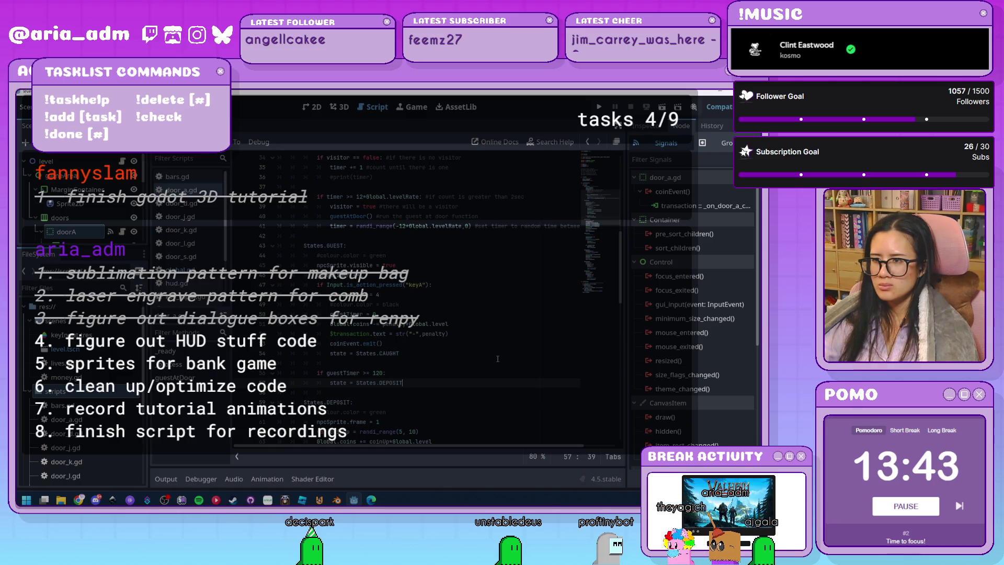
pyautogui.scroll(2, 497, 359)
pyautogui.scroll(-1, 498, 358)
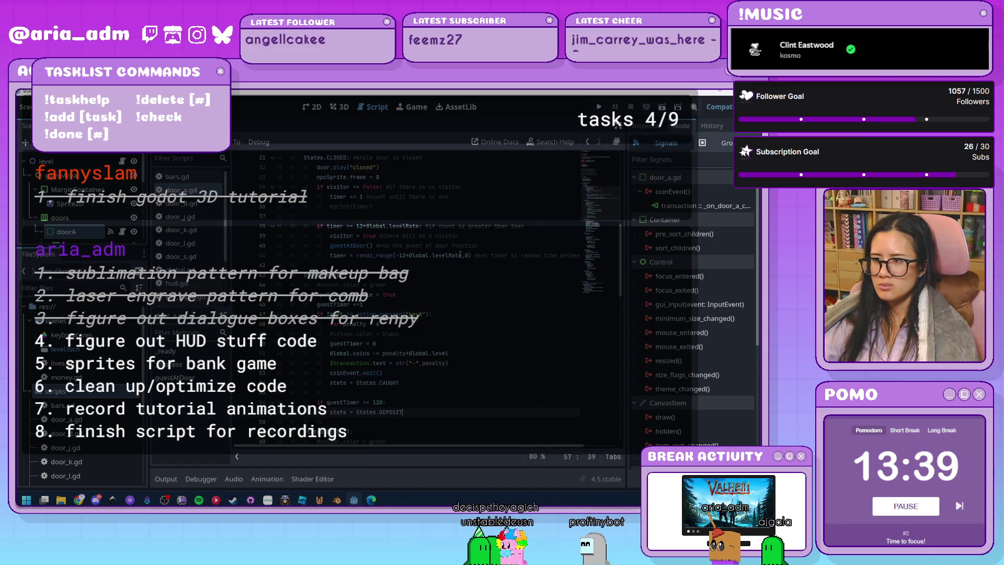
pyautogui.moveTo(462, 255); pyautogui.dragTo(399, 255)
pyautogui.hotkey('ctrl', 'c')
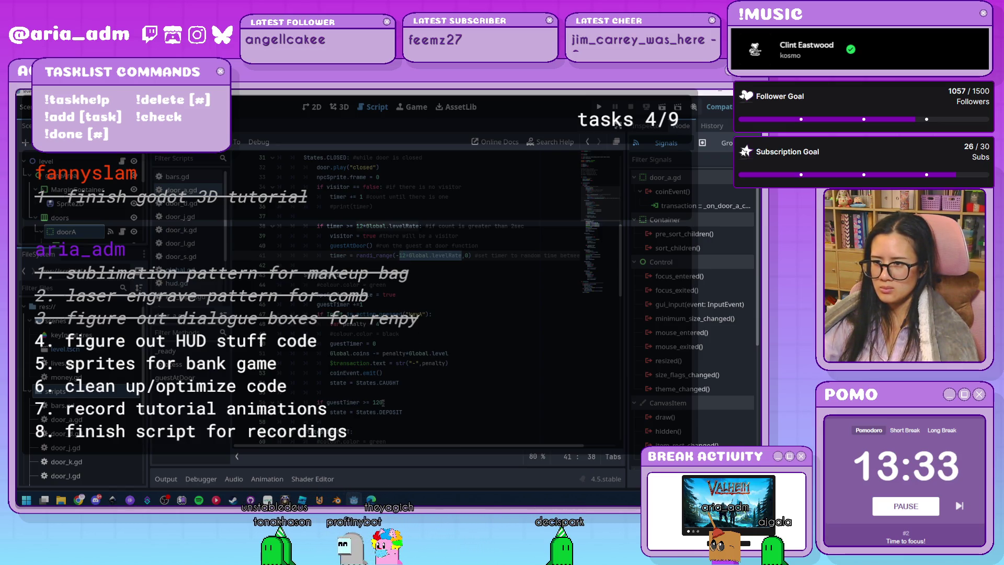
pyautogui.moveTo(383, 402); pyautogui.dragTo(369, 402)
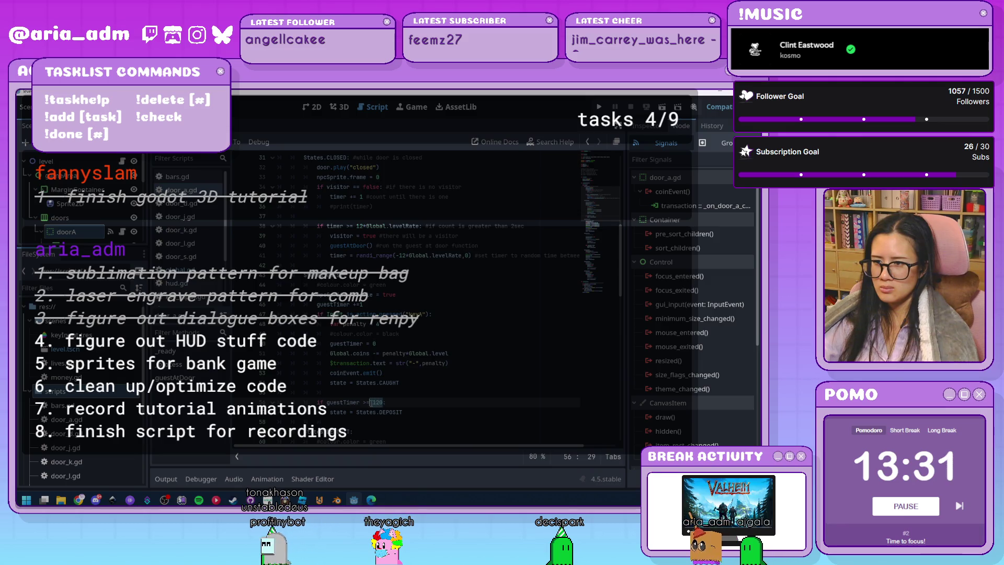
pyautogui.hotkey('ctrl', 'v')
# Step: Type 12*Global.levelRate into line 81's robbery timeout check in door_a
pyautogui.scroll(-4, 467, 372)
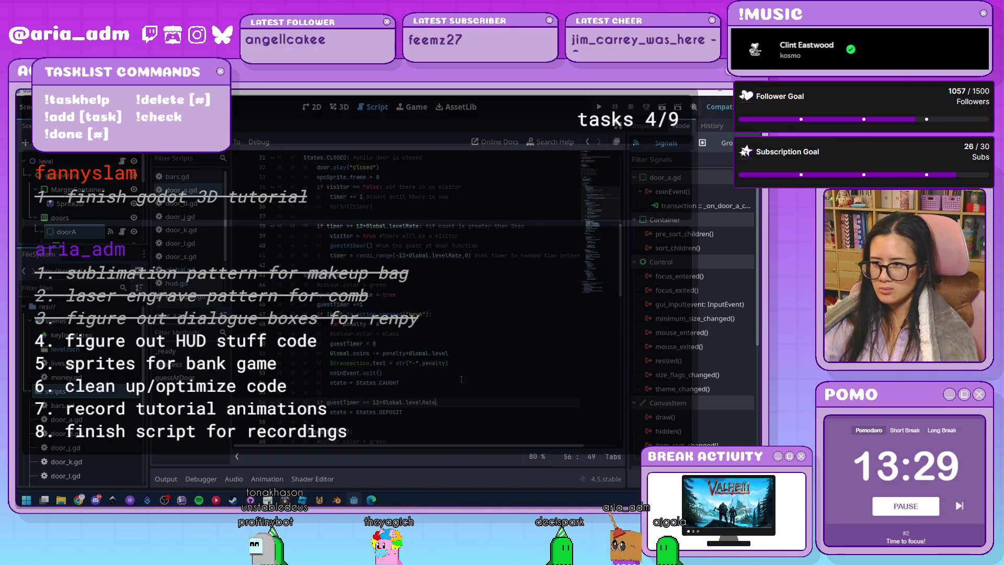
pyautogui.scroll(-2, 467, 371)
pyautogui.scroll(-3, 468, 371)
pyautogui.scroll(-2, 468, 371)
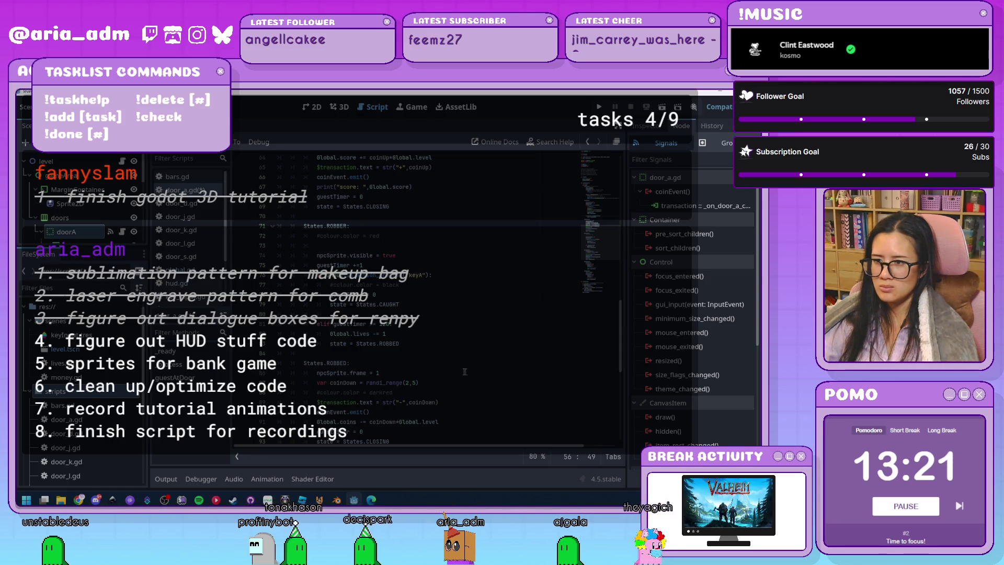
pyautogui.click(390, 324)
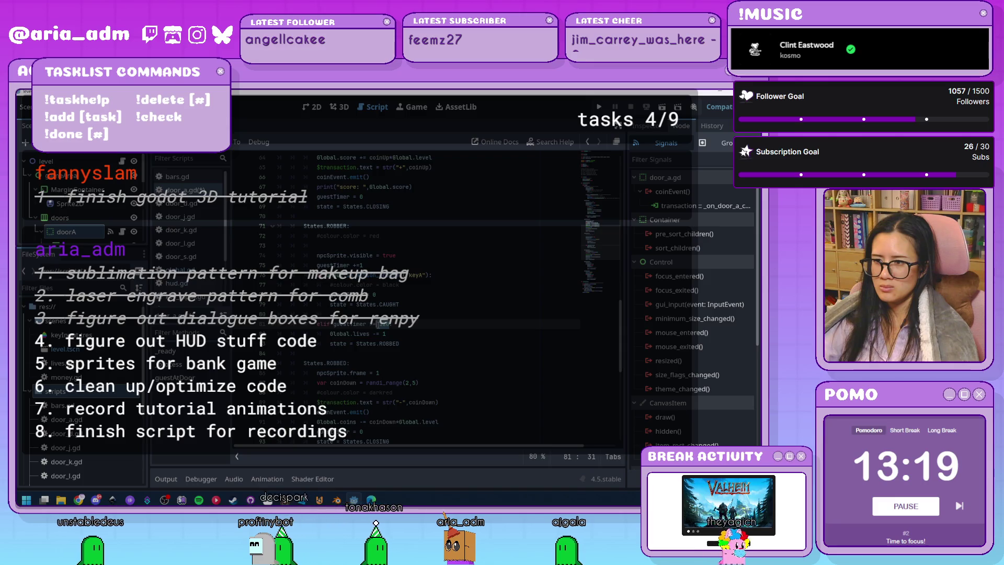
pyautogui.write('12*Global.levelRate:')
# Step: Scroll through door_a to review both level-scaled timeout checks
pyautogui.scroll(-4, 464, 368)
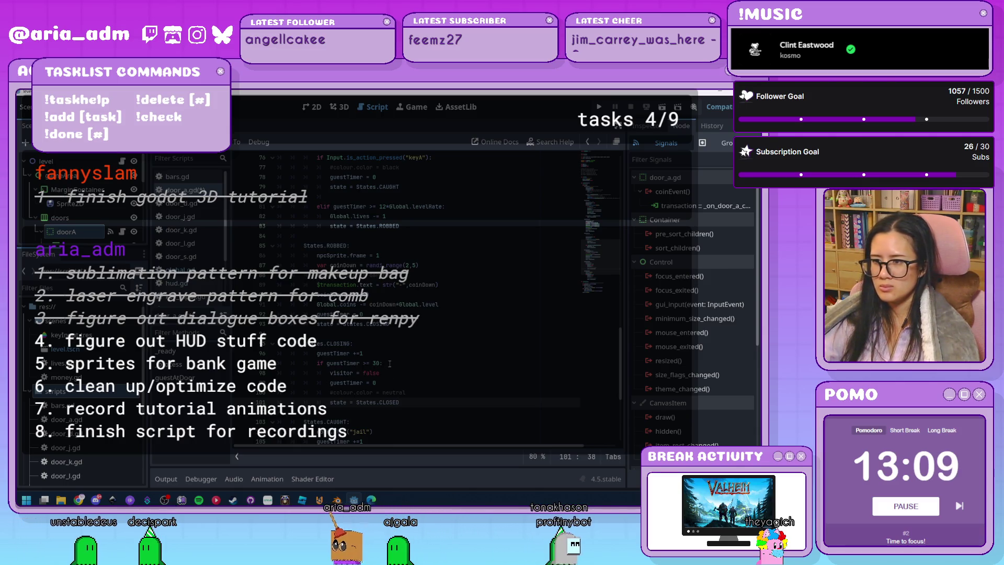
pyautogui.scroll(-3, 420, 363)
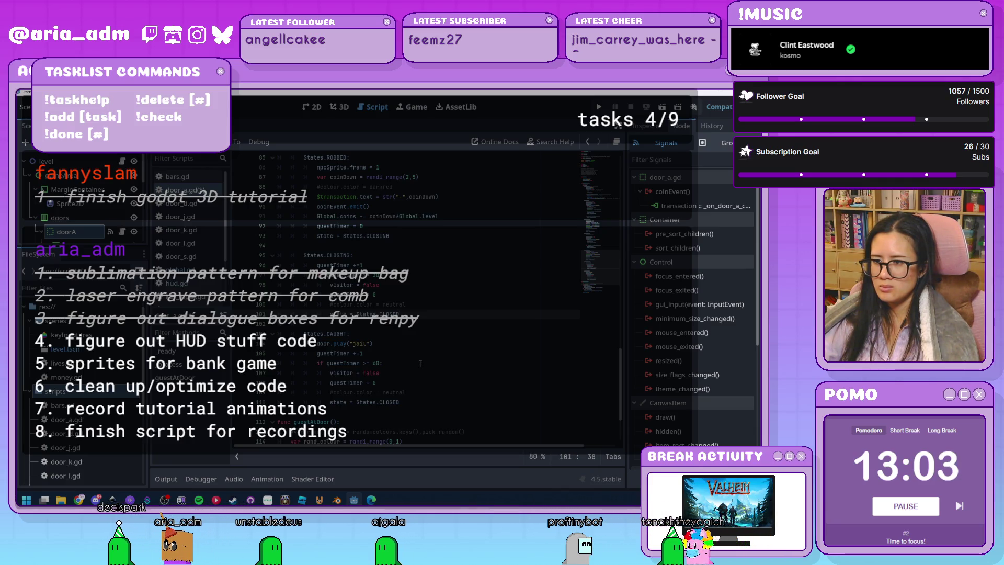
pyautogui.scroll(7, 420, 363)
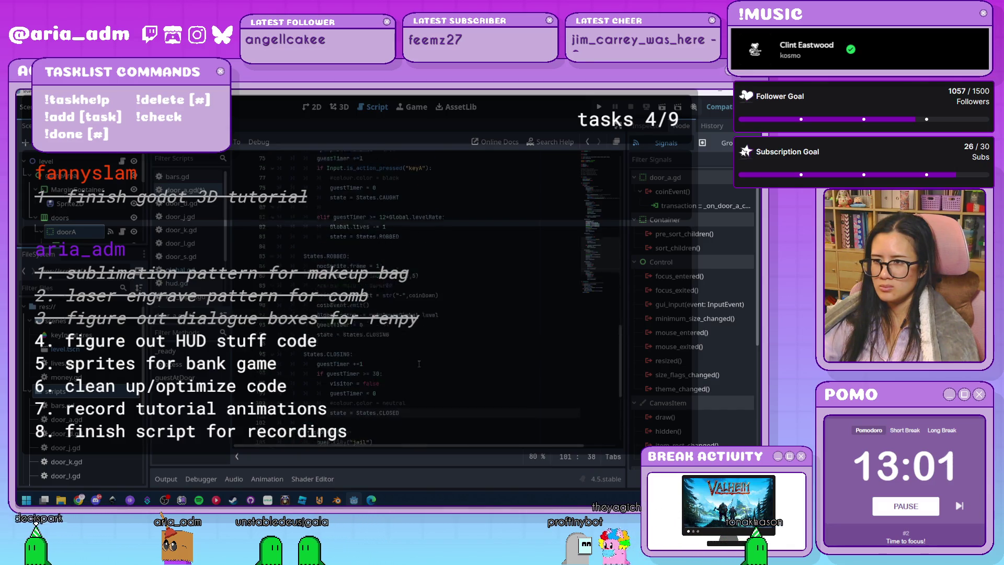
pyautogui.scroll(13, 418, 363)
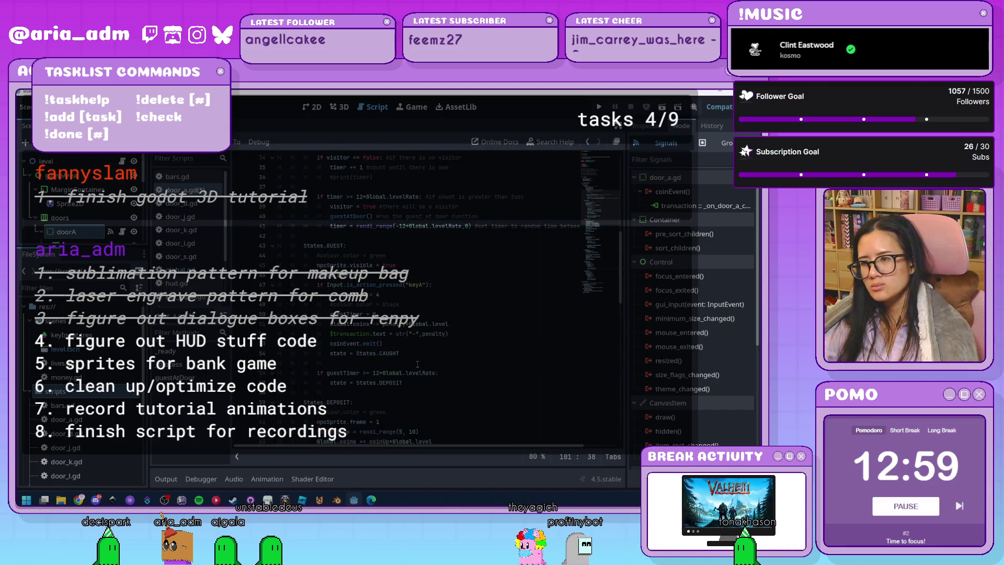
pyautogui.scroll(8, 417, 364)
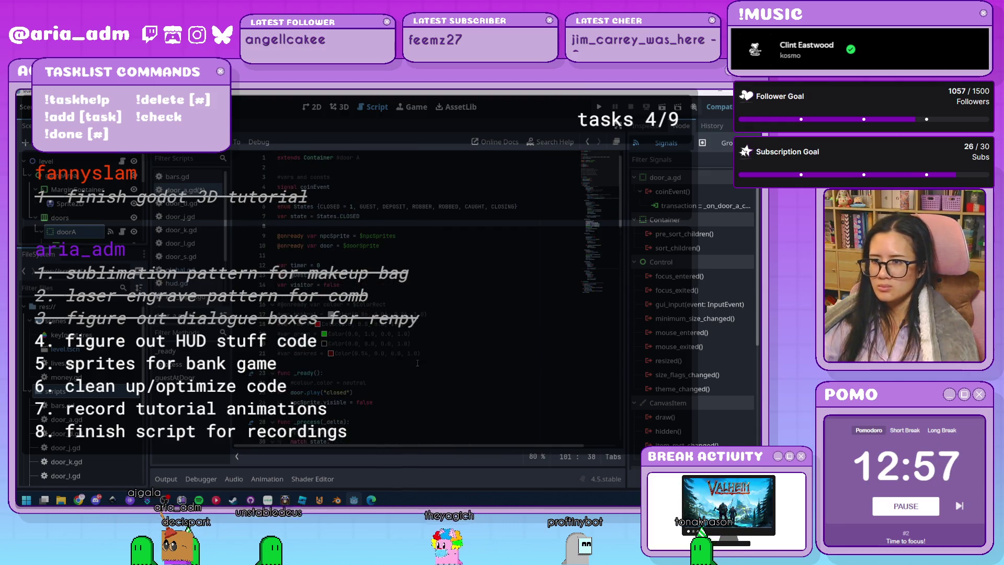
pyautogui.scroll(-4, 436, 353)
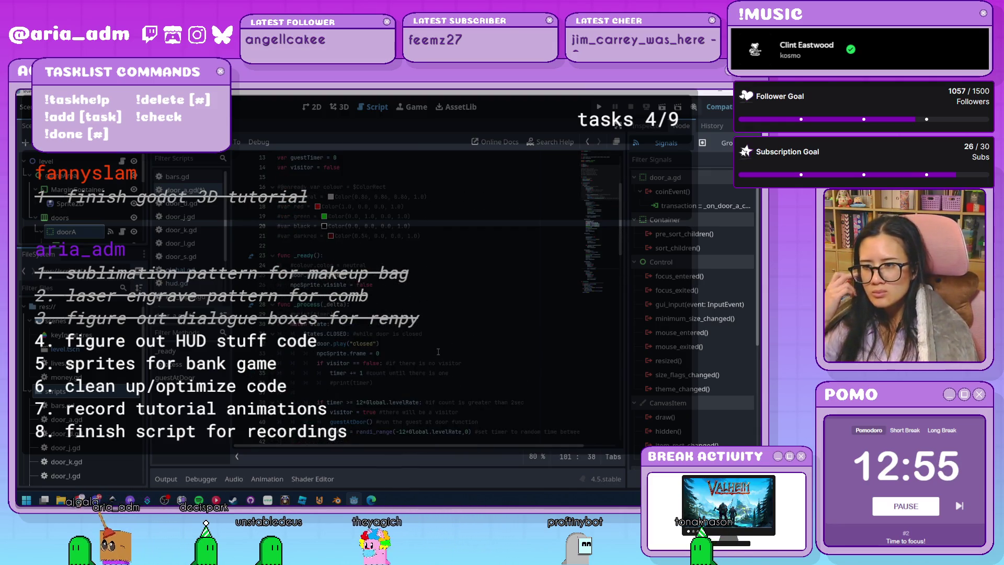
pyautogui.scroll(-7, 445, 343)
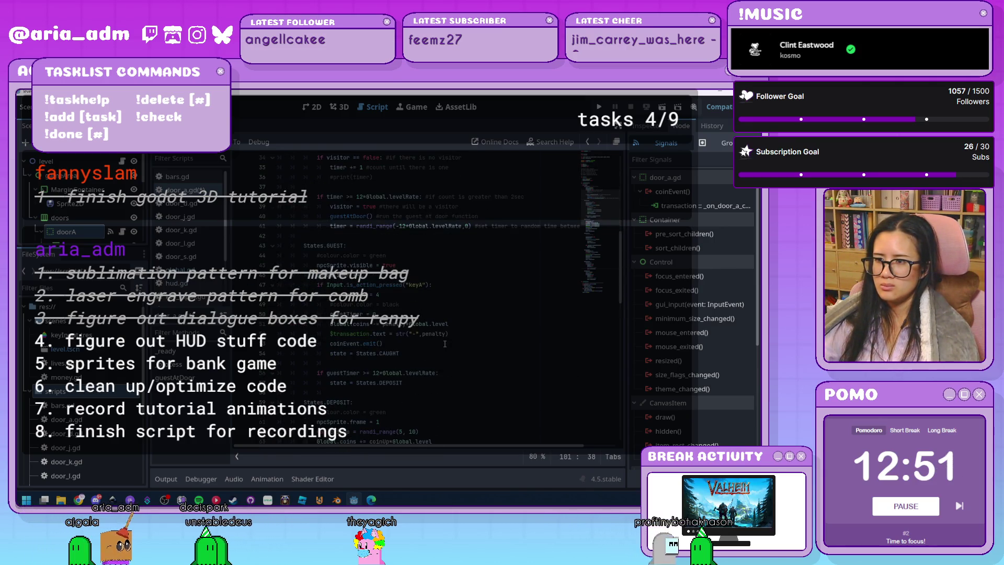
pyautogui.scroll(-20, 445, 344)
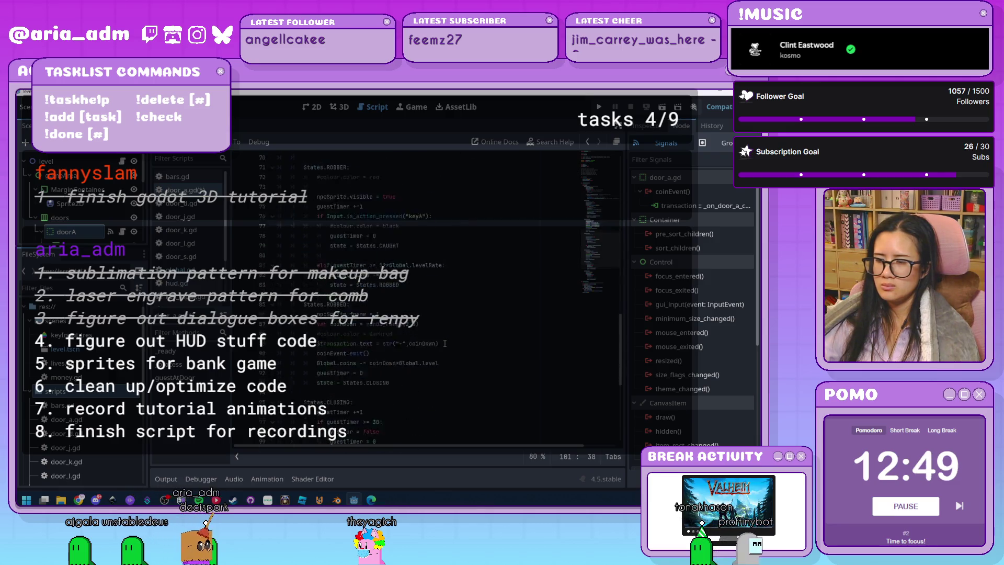
pyautogui.scroll(20, 445, 343)
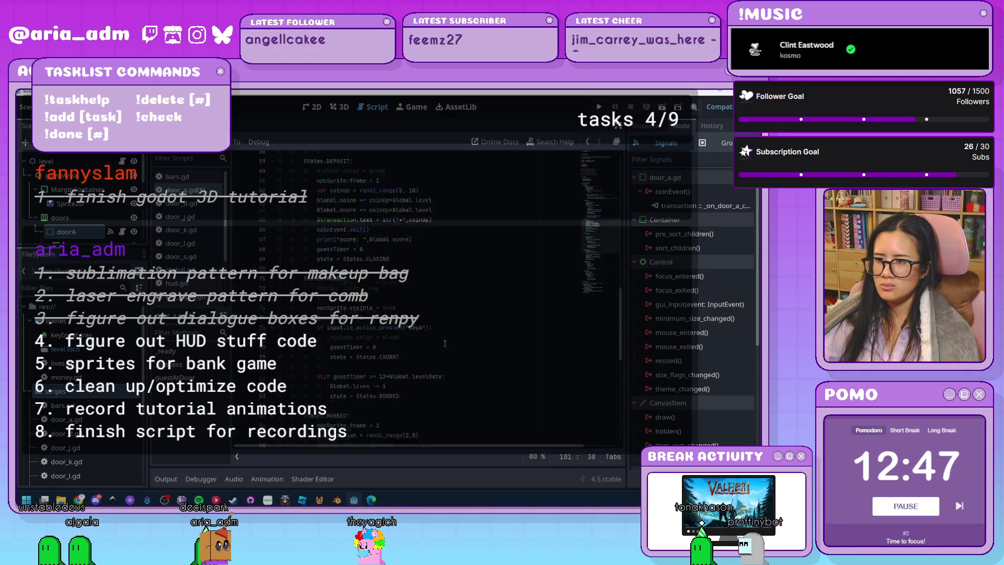
pyautogui.scroll(2, 445, 344)
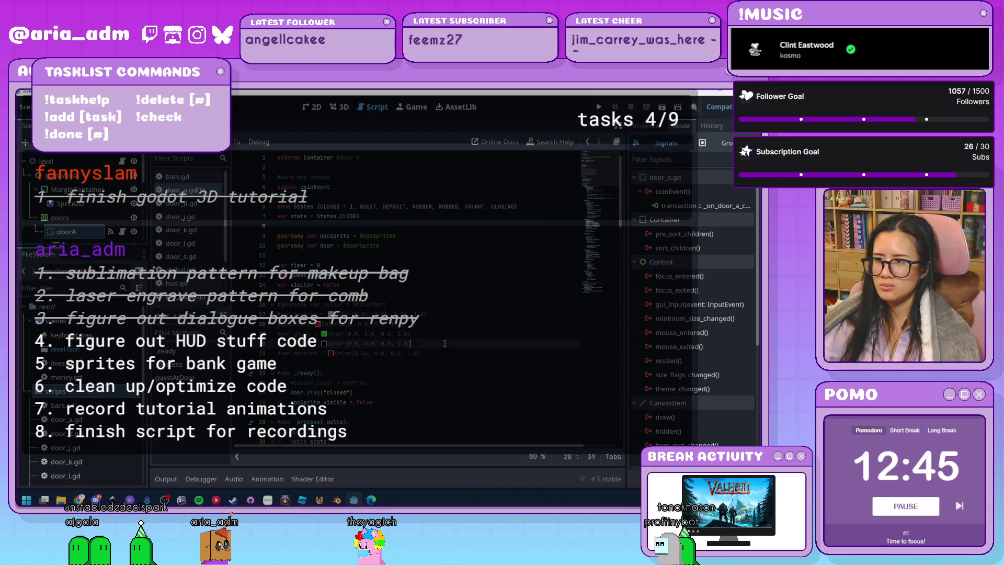
# Step: Copy all of door_a.gd's code and paste it over door_l.gd's contents
pyautogui.hotkey('ctrl', 'a')
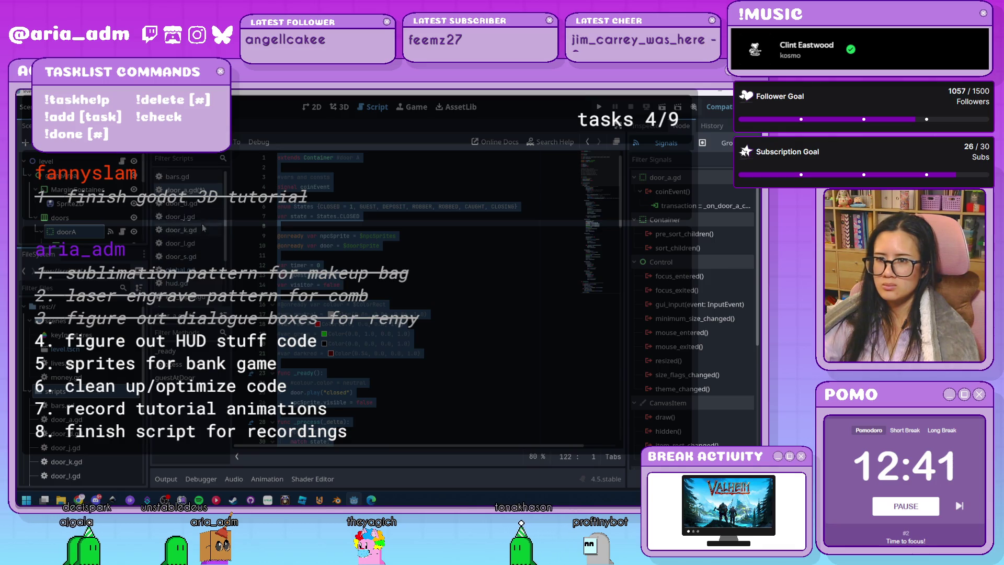
pyautogui.click(202, 243)
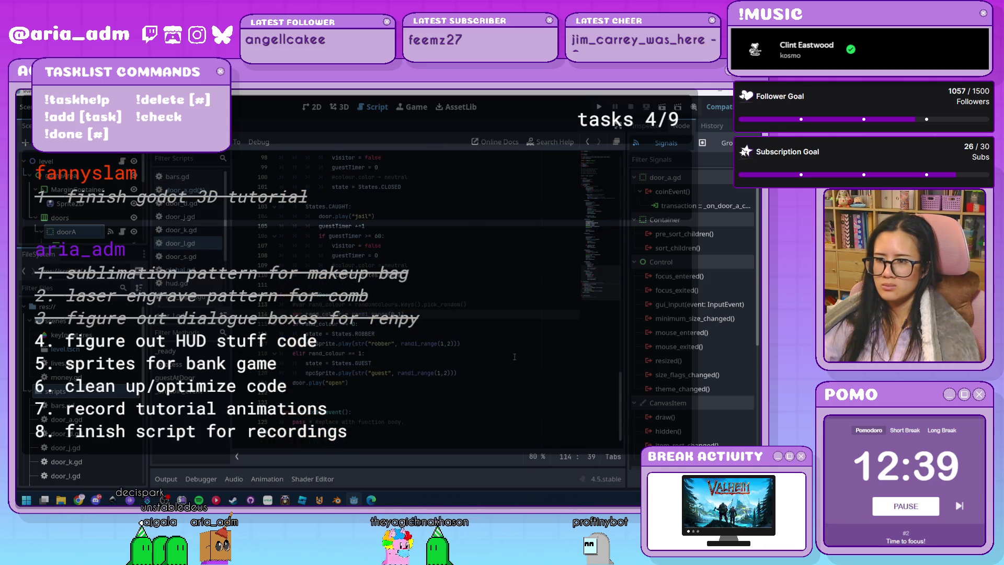
pyautogui.hotkey('ctrl', 'a')
pyautogui.hotkey('ctrl', 'v')
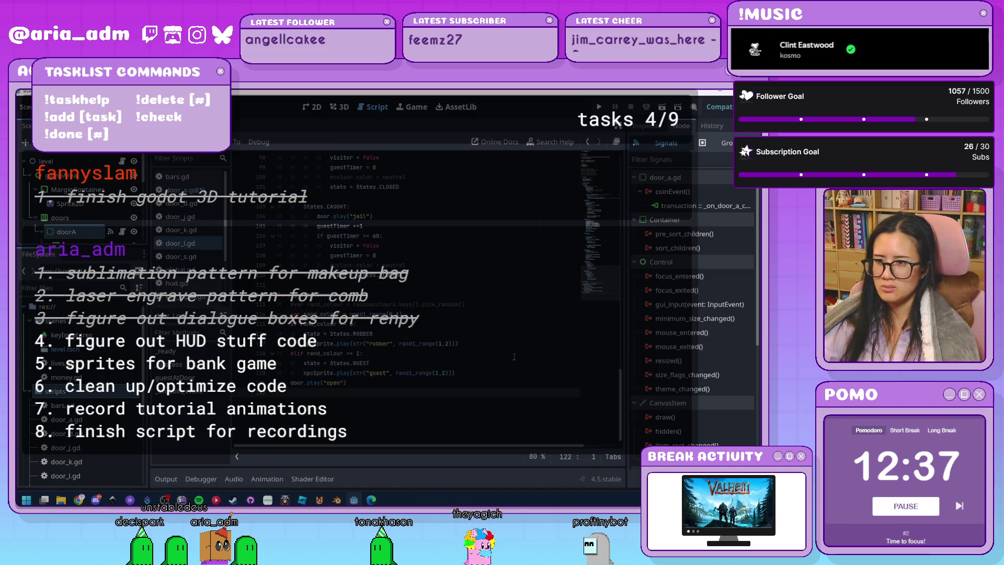
pyautogui.scroll(20, 514, 357)
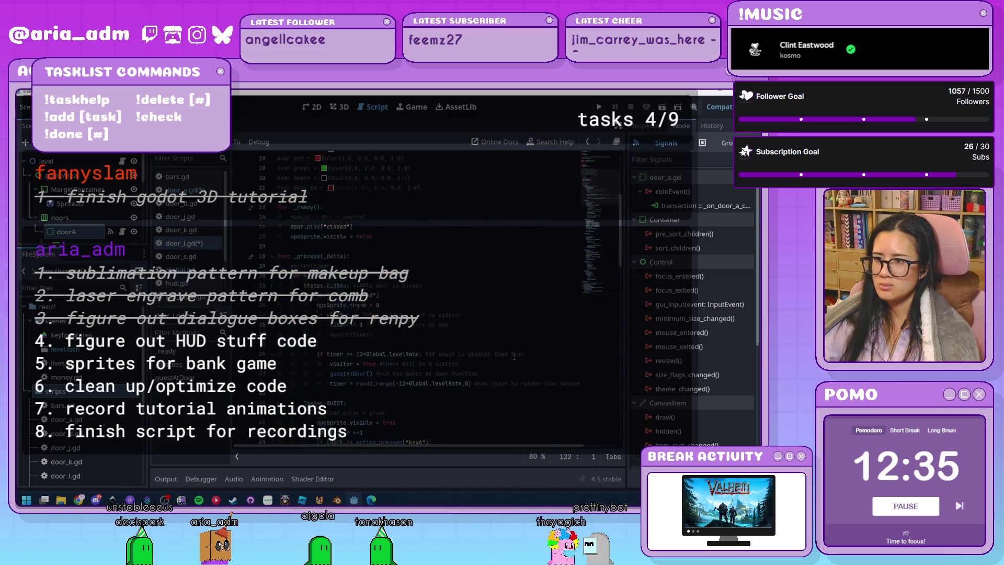
pyautogui.scroll(6, 514, 357)
pyautogui.scroll(-20, 513, 356)
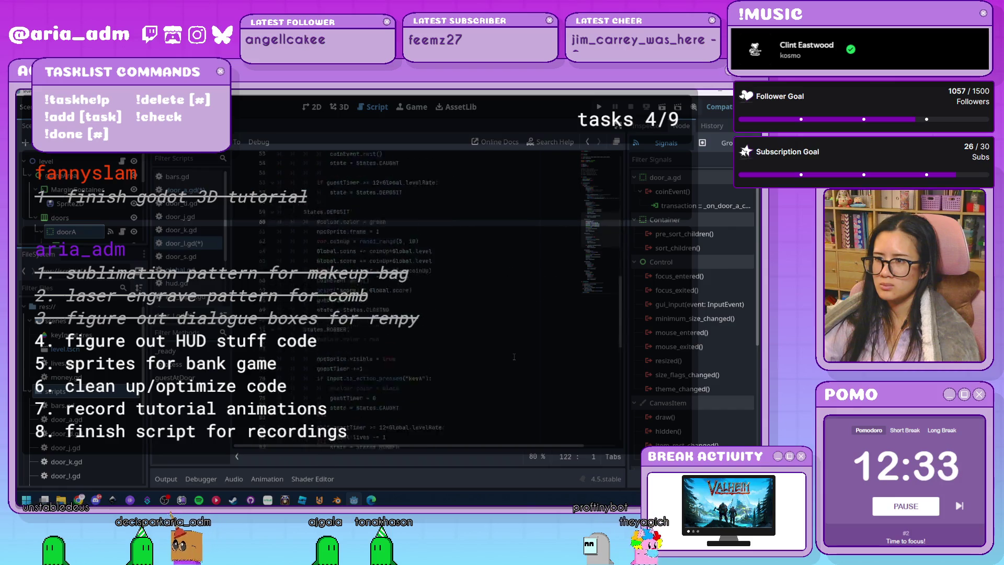
pyautogui.scroll(-6, 514, 356)
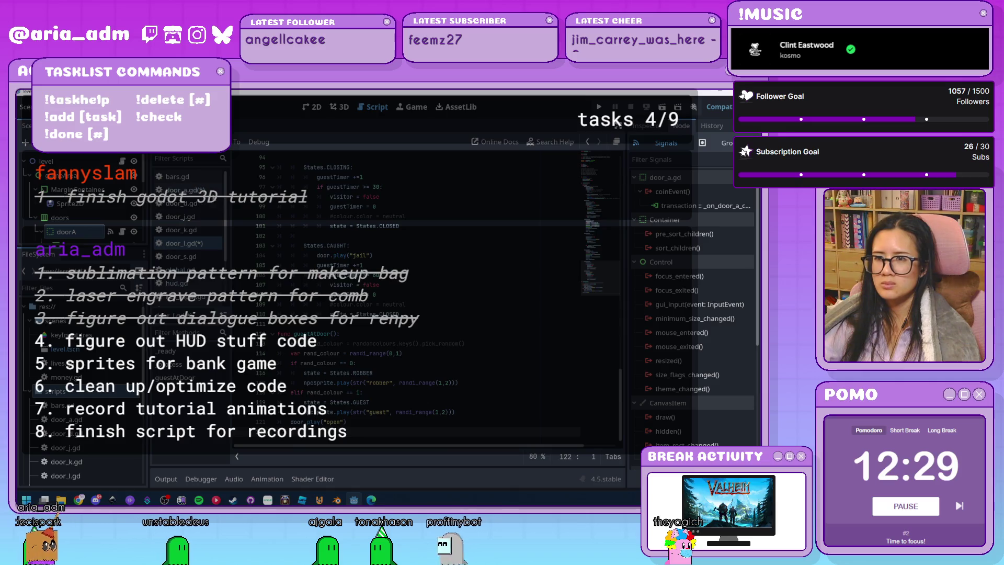
pyautogui.hotkey('ctrl', 'a')
pyautogui.scroll(-9, 487, 260)
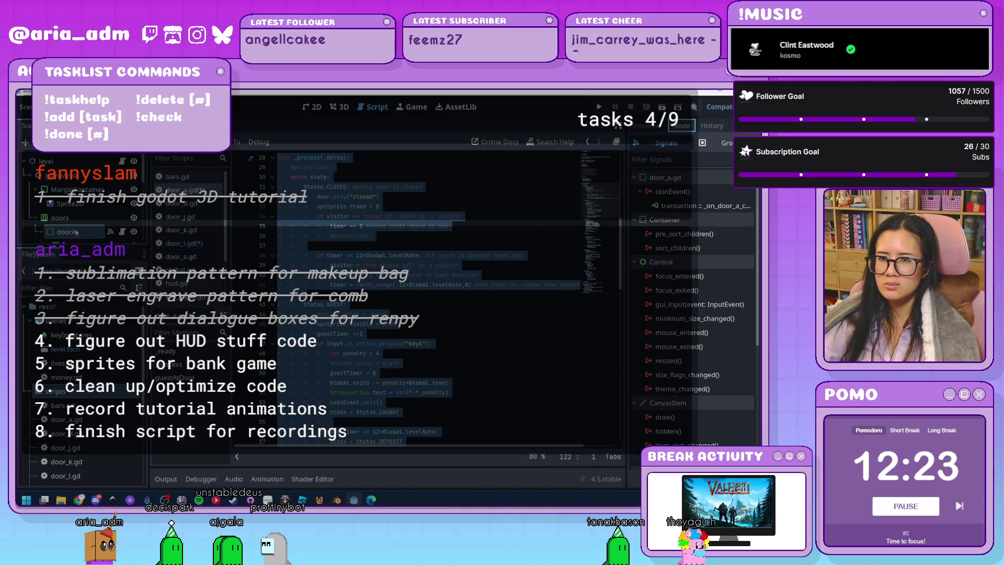
pyautogui.scroll(-3, 80, 228)
pyautogui.scroll(2, 80, 228)
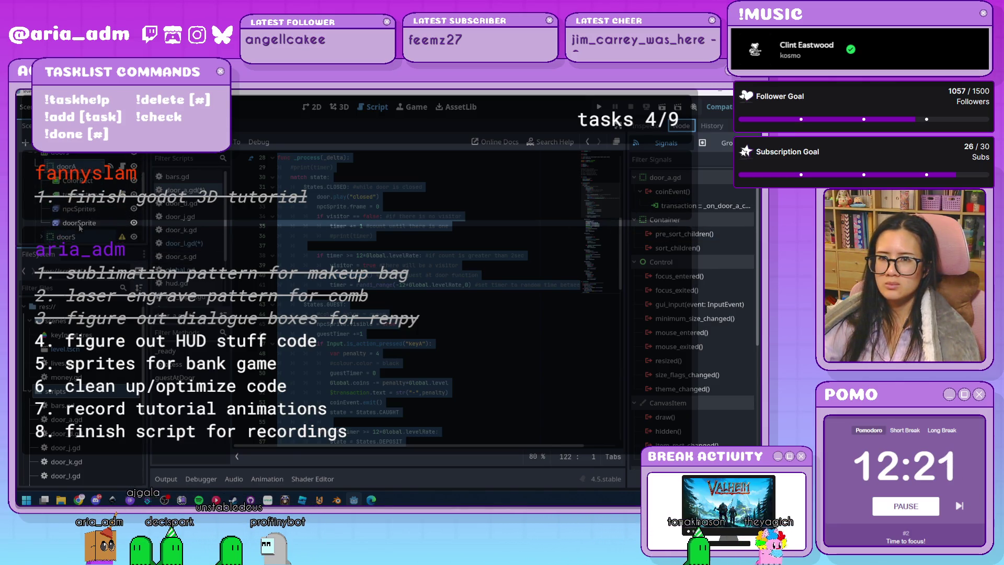
# Step: Change the transaction label's Font Color override from dark green 173c00 to yellow c1b300
pyautogui.click(83, 228)
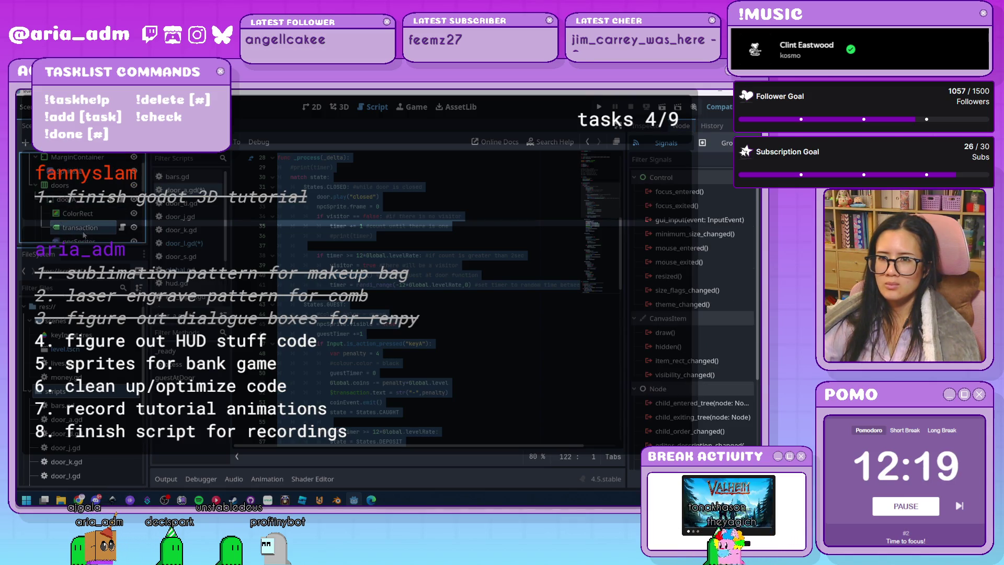
pyautogui.click(312, 106)
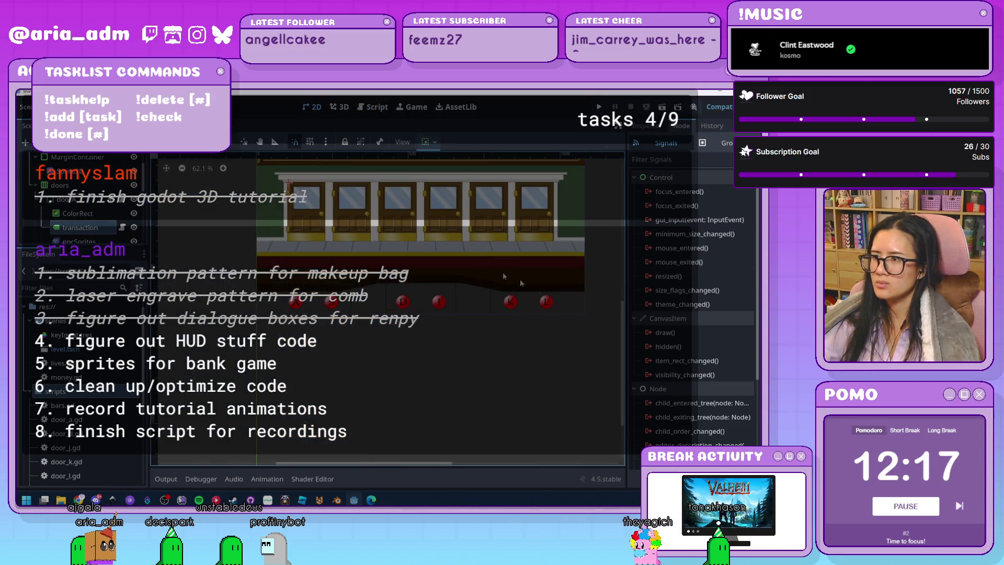
pyautogui.click(647, 126)
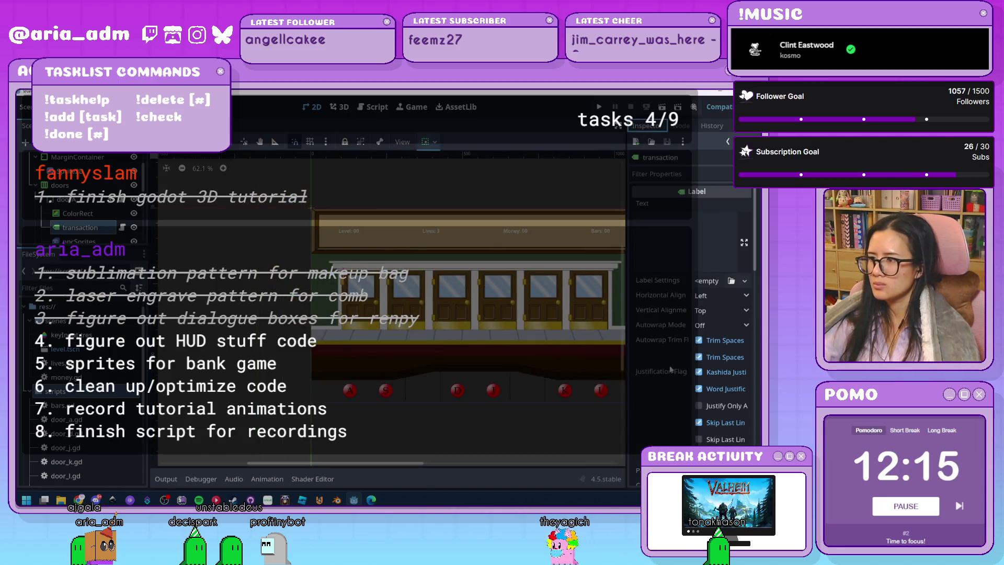
pyautogui.scroll(-6, 670, 368)
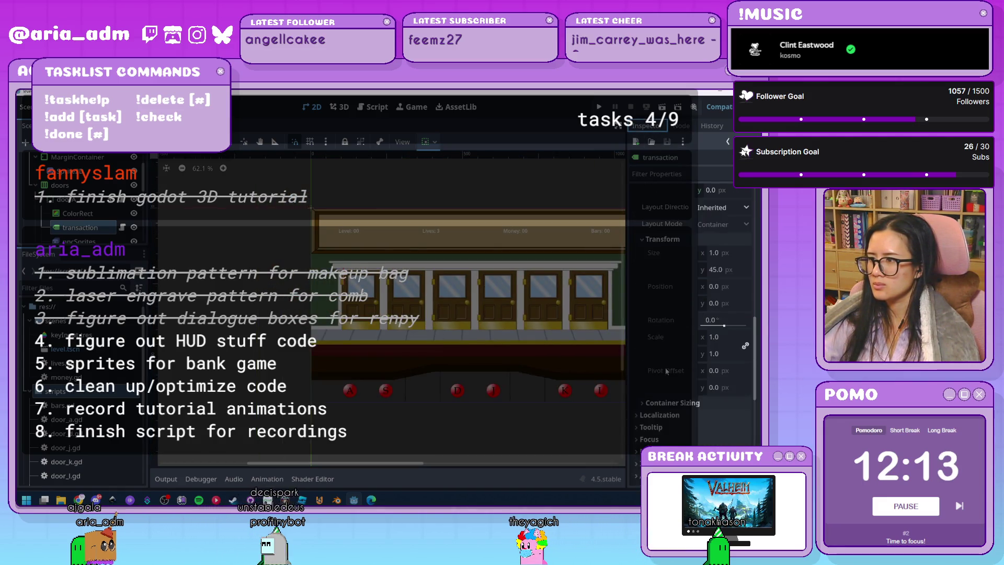
pyautogui.scroll(-3, 667, 370)
pyautogui.click(723, 414)
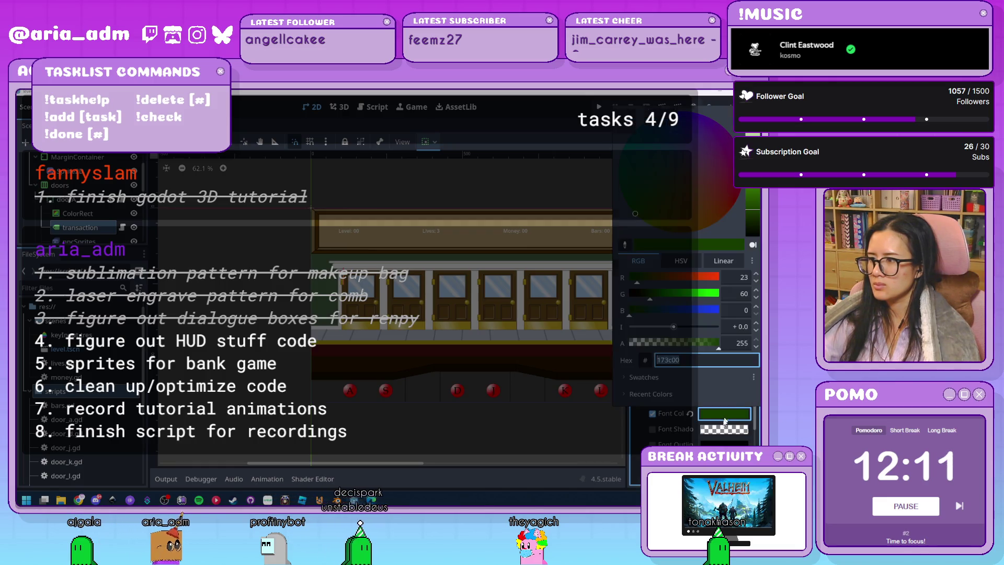
pyautogui.click(747, 203)
pyautogui.moveTo(665, 226); pyautogui.dragTo(660, 261)
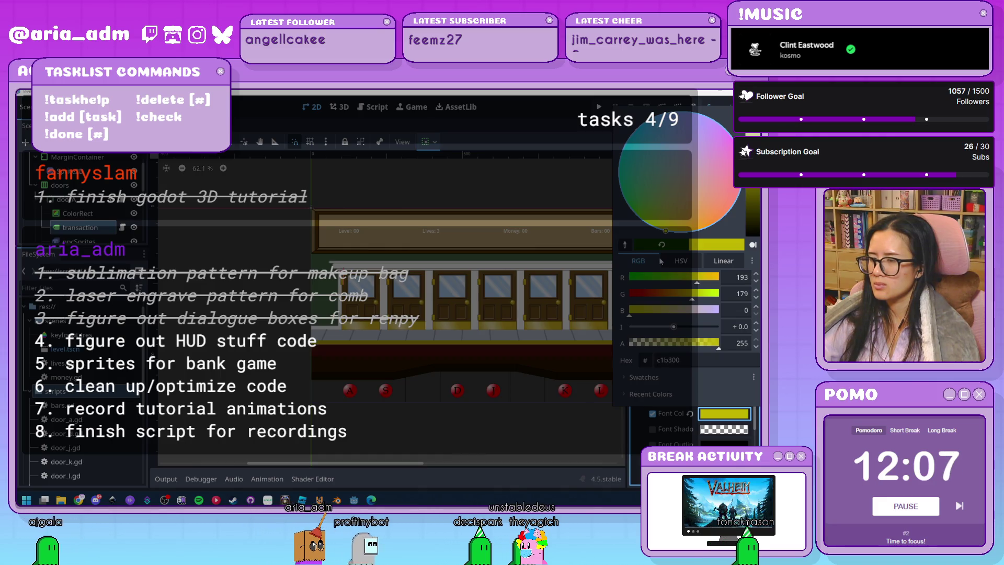
pyautogui.click(80, 227)
# Step: Move the transaction node beside doorSprite in the scene tree, undoing an accidental drop
pyautogui.moveTo(80, 228)
pyautogui.mouseDown()
pyautogui.moveTo(90, 229)
pyautogui.moveTo(85, 187)
pyautogui.mouseUp()
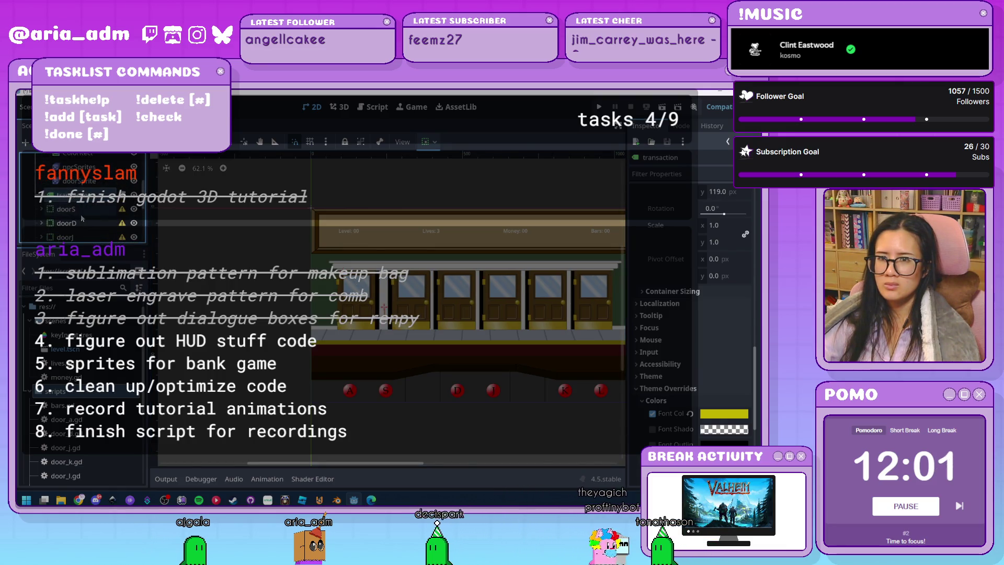
pyautogui.hotkey('ctrl', 'z')
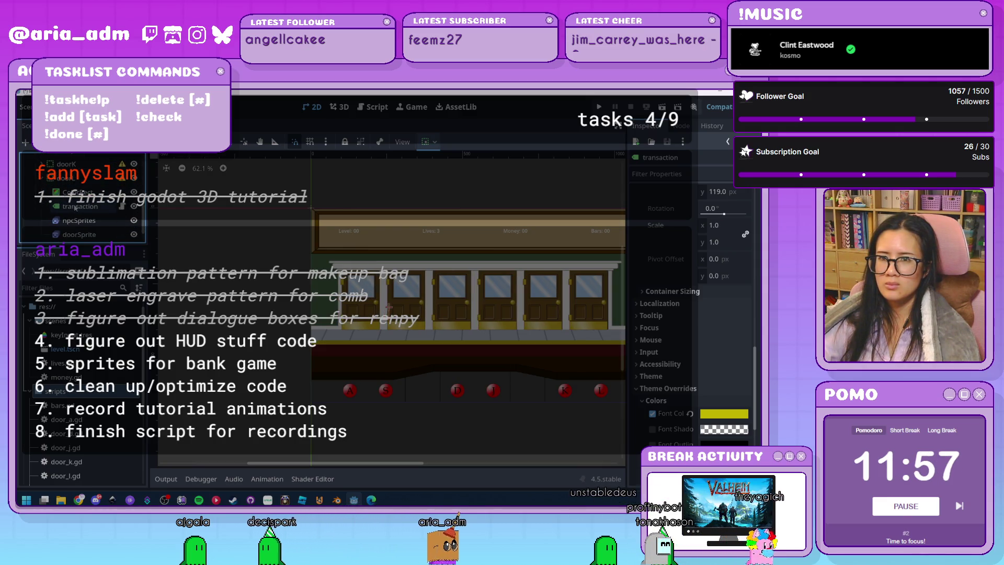
pyautogui.moveTo(80, 206); pyautogui.dragTo(88, 224)
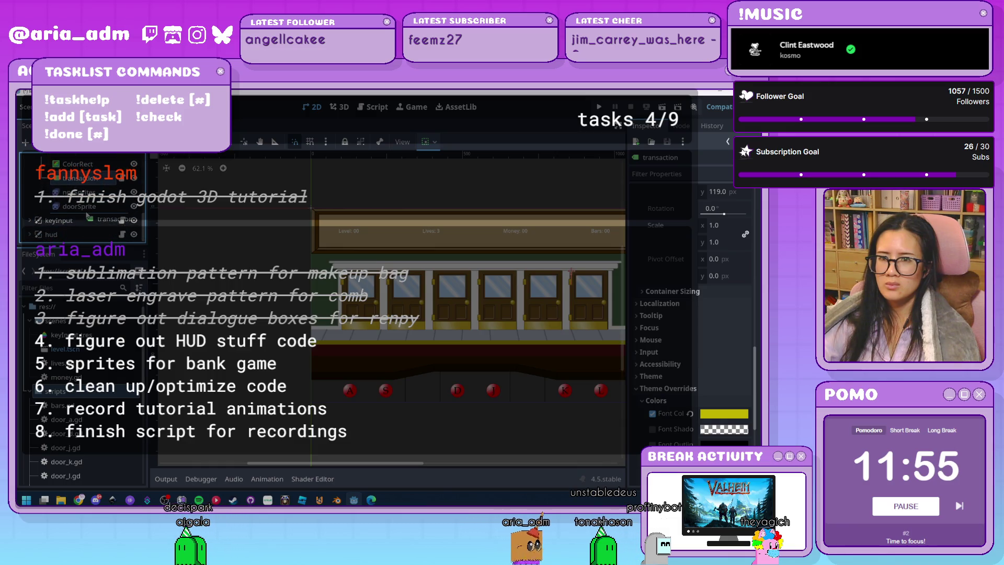
# Step: Inspect doorL's and doorA's signals in the Node tab, confirming coinEvent connects to transaction
pyautogui.scroll(1, 98, 210)
pyautogui.click(100, 184)
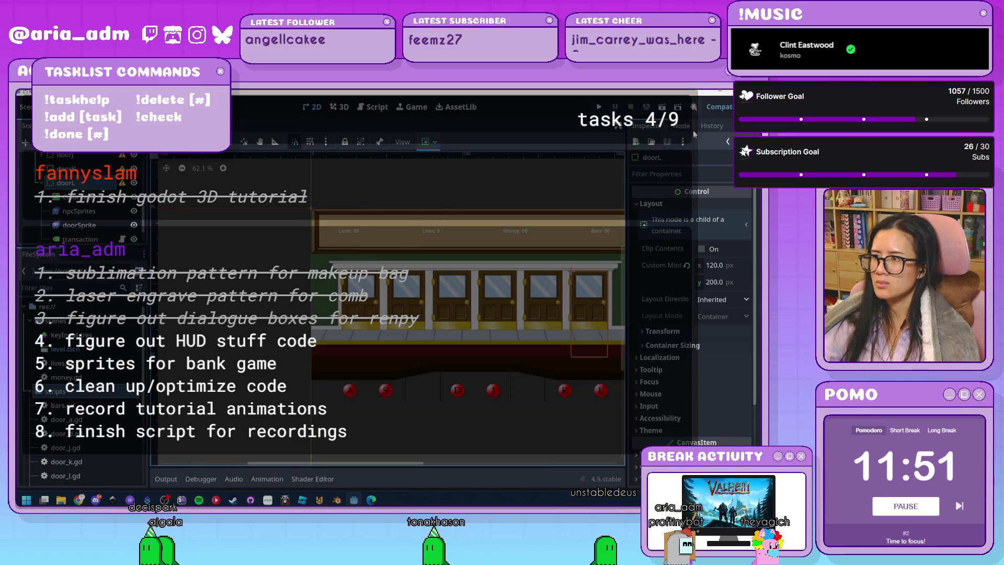
pyautogui.click(682, 126)
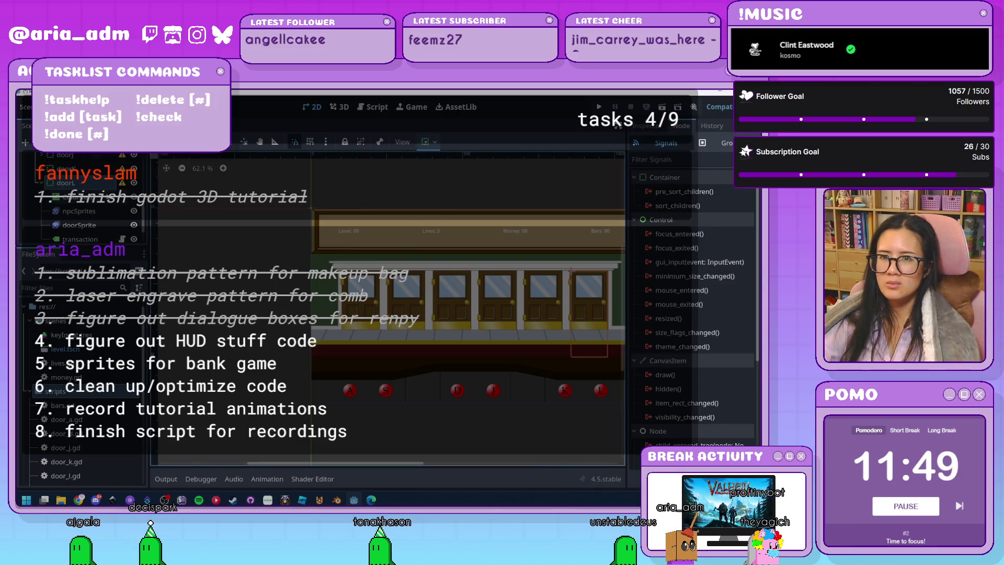
pyautogui.click(107, 236)
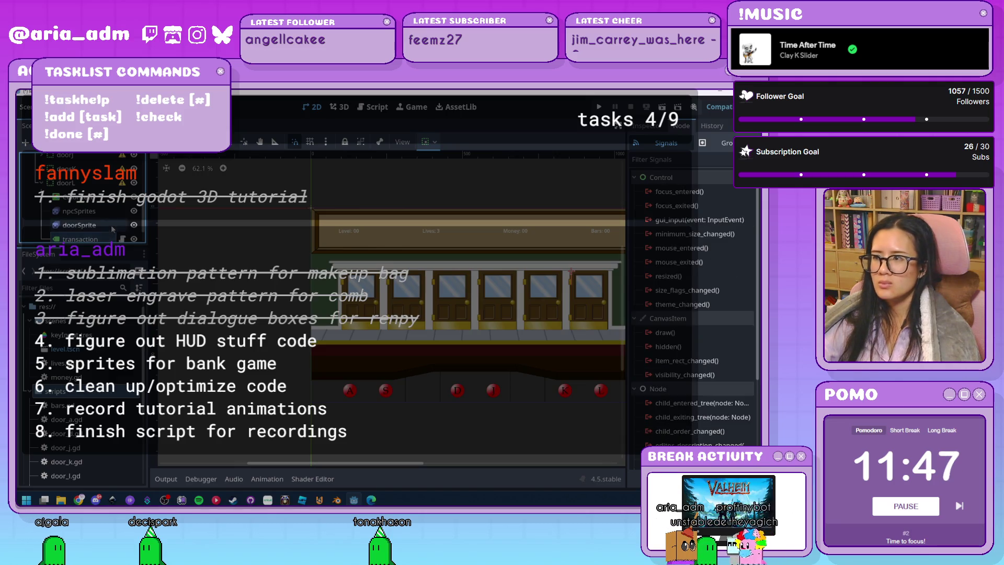
pyautogui.scroll(-3, 87, 223)
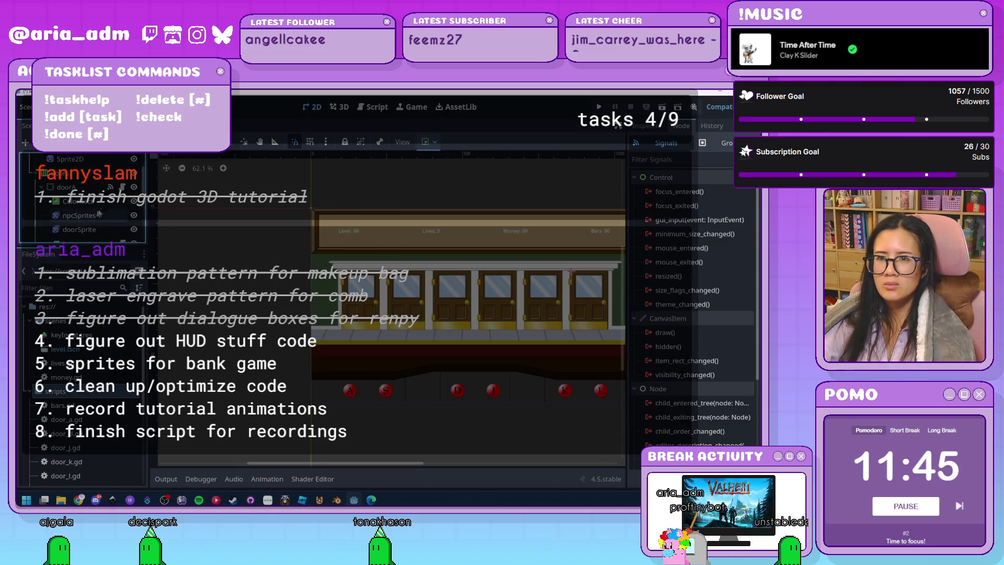
pyautogui.click(66, 187)
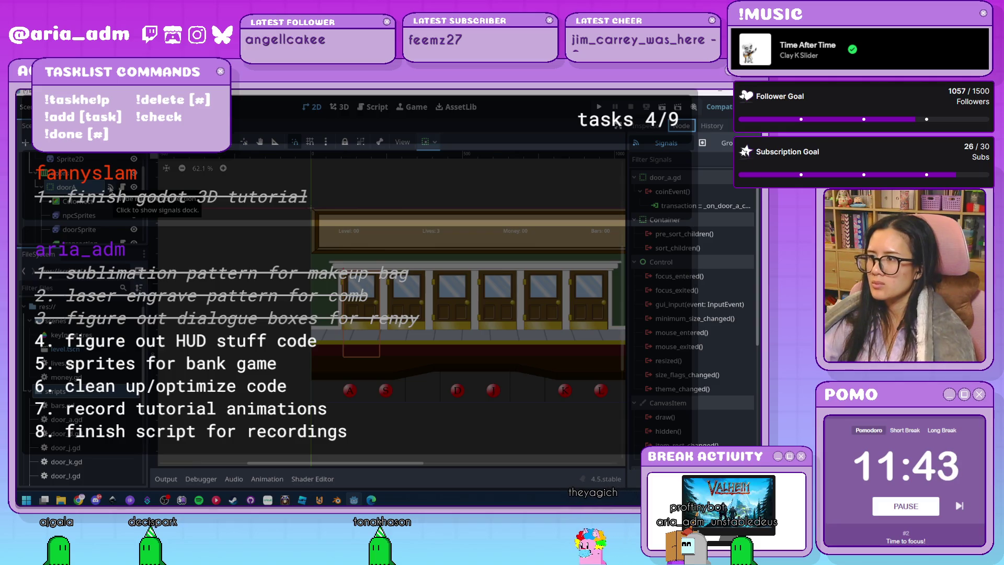
pyautogui.scroll(-2, 110, 187)
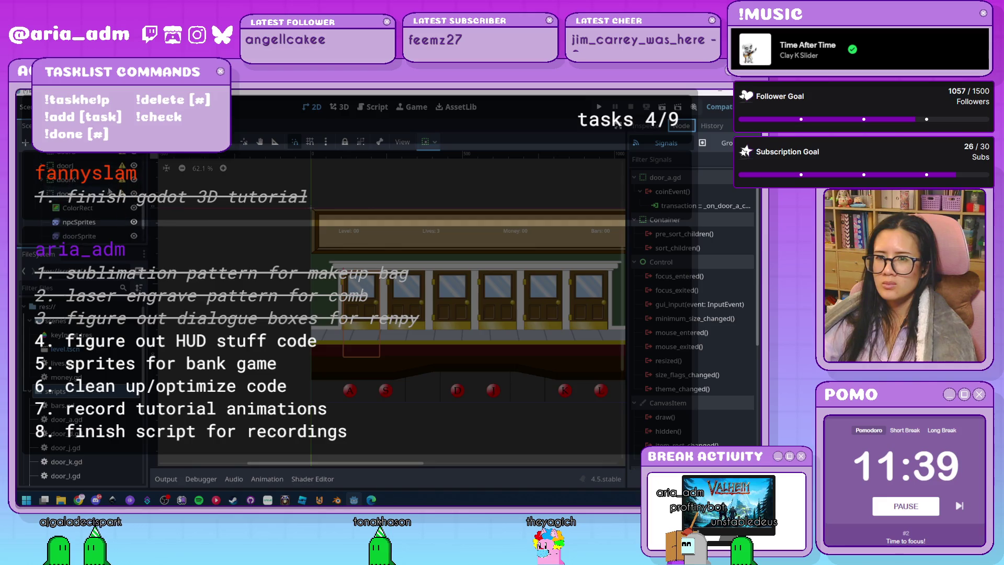
pyautogui.click(90, 194)
# Step: Attach the existing res://scripts/door_l.gd script to the doorL node
pyautogui.click(128, 142)
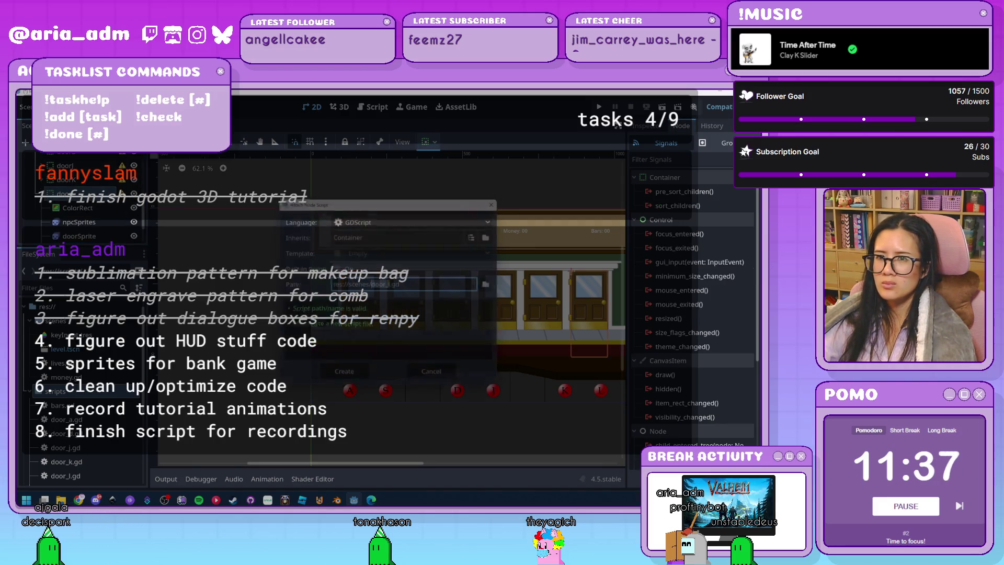
pyautogui.click(493, 284)
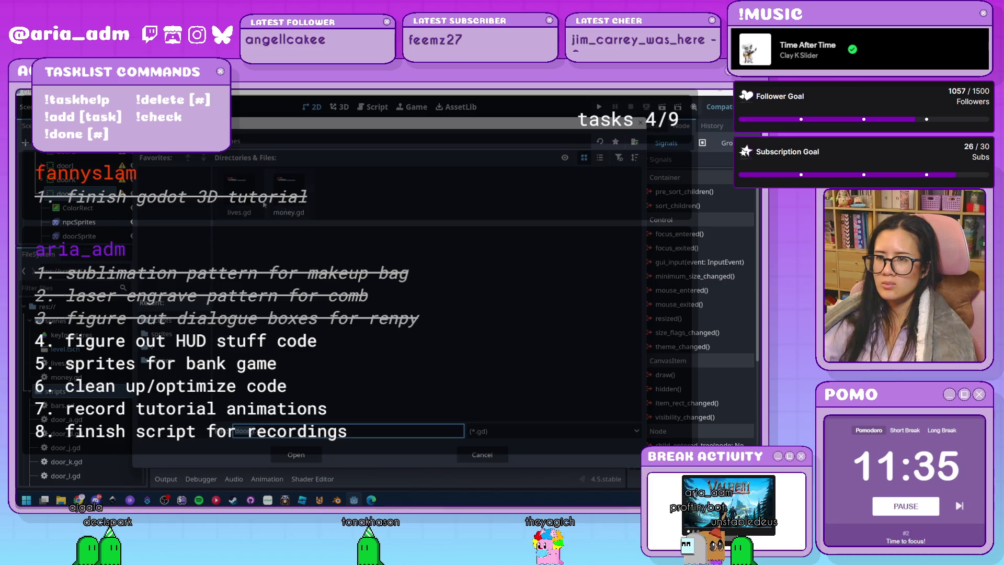
pyautogui.doubleClick(288, 191)
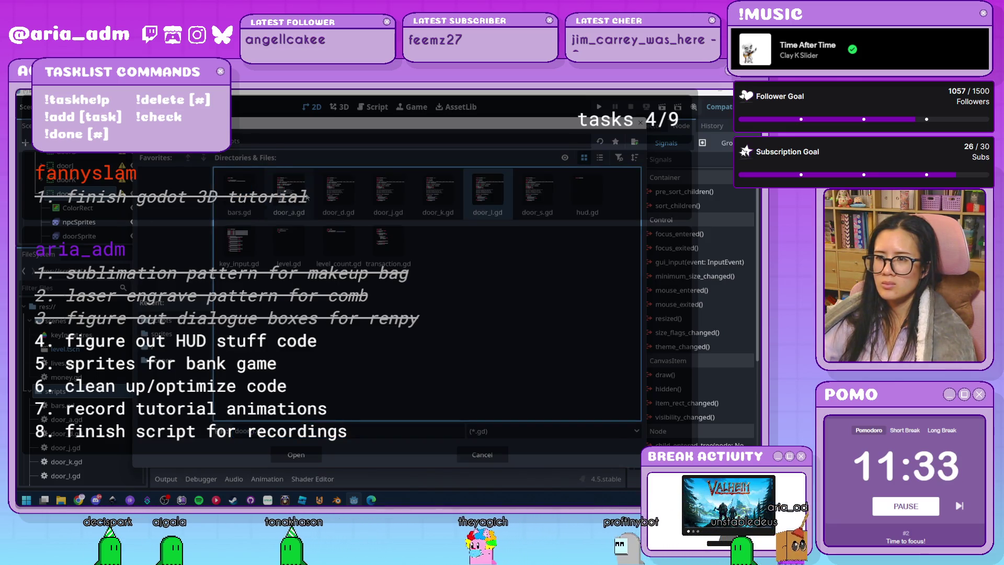
pyautogui.doubleClick(491, 195)
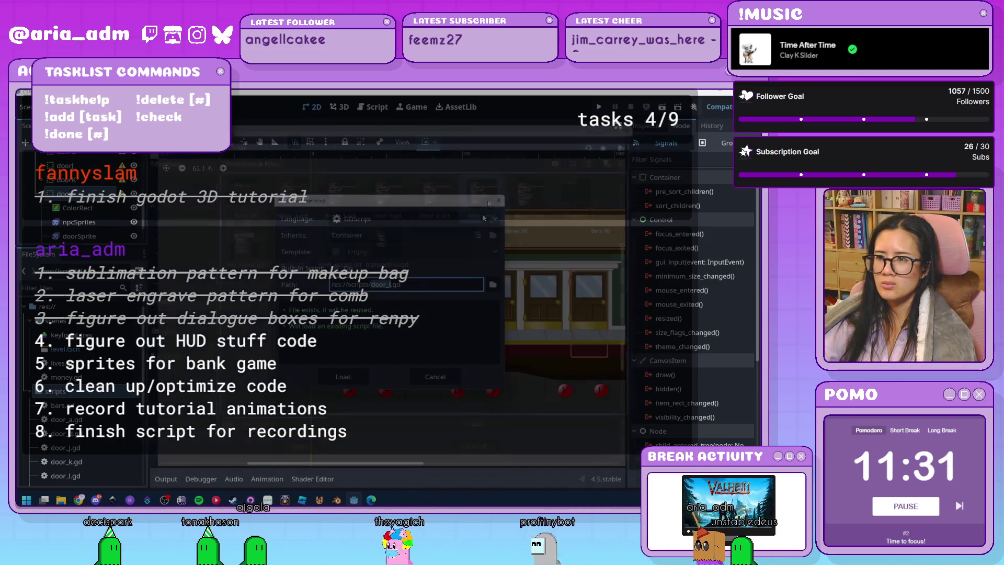
pyautogui.click(360, 377)
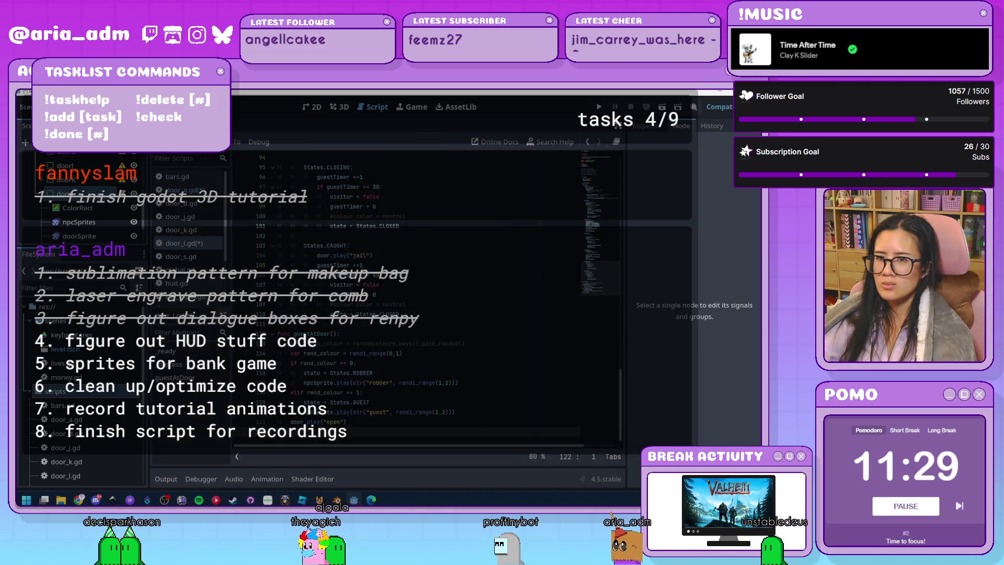
# Step: Connect doorL's coinEvent signal to the transaction label, creating _on_door_l_coin_event
pyautogui.click(648, 126)
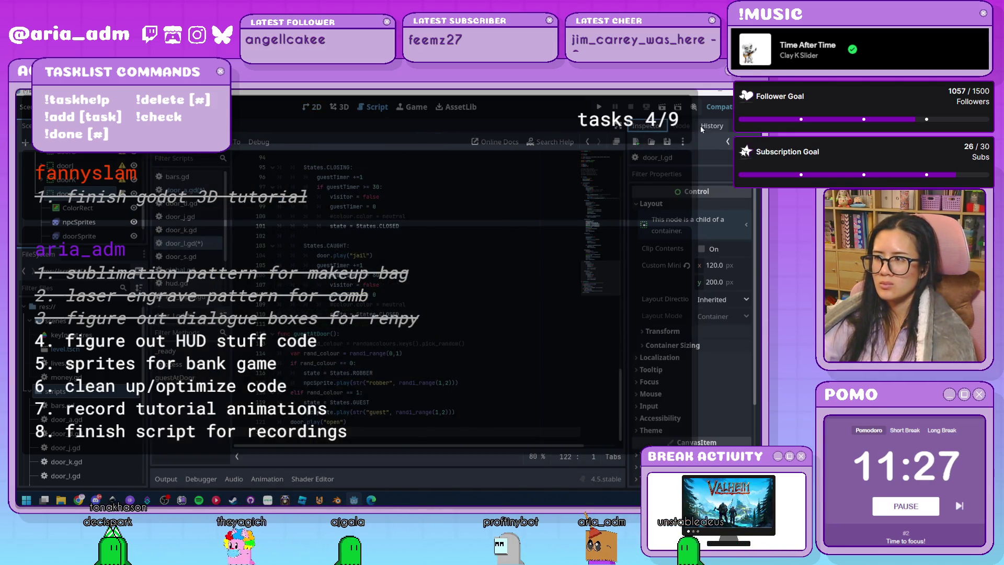
pyautogui.click(681, 126)
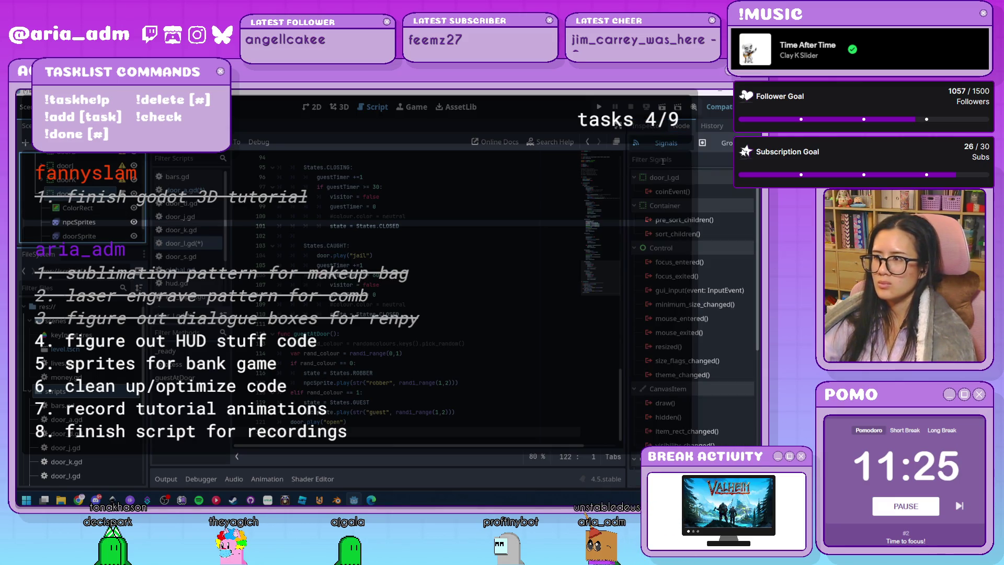
pyautogui.doubleClick(674, 191)
pyautogui.scroll(-2, 377, 325)
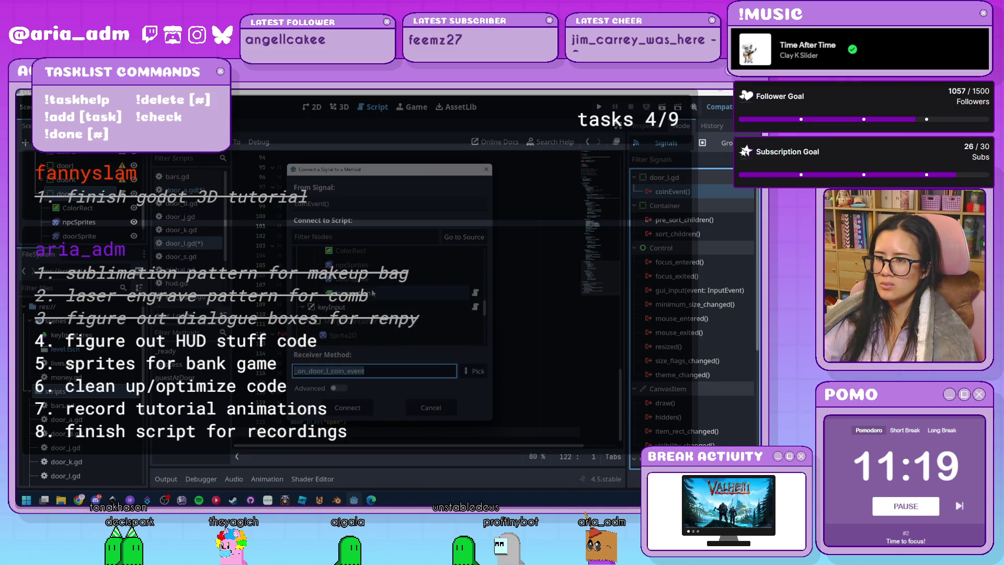
pyautogui.click(347, 407)
pyautogui.click(308, 313)
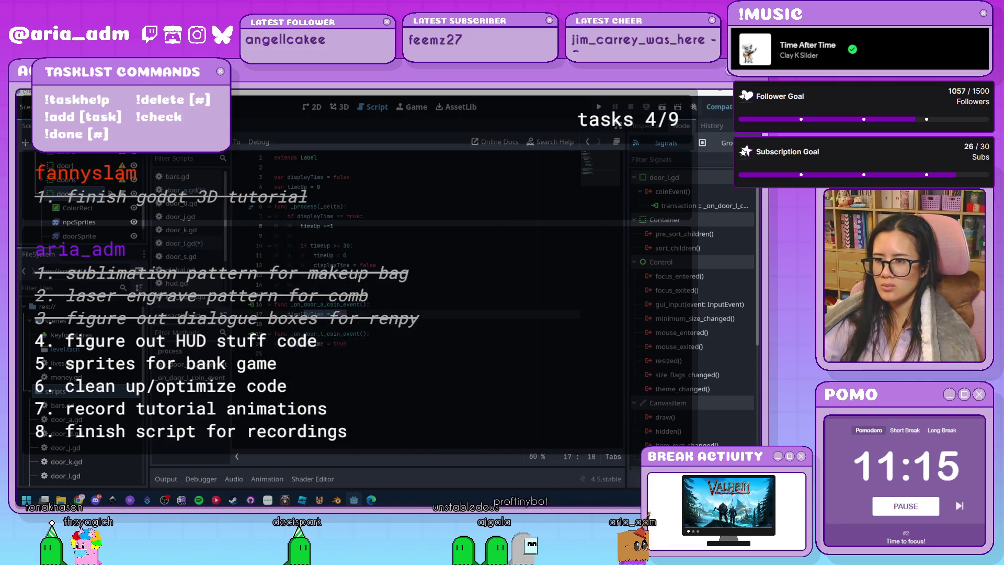
# Step: Look over the new coin-event handler and door_l.gd, then run the bank game
pyautogui.click(457, 357)
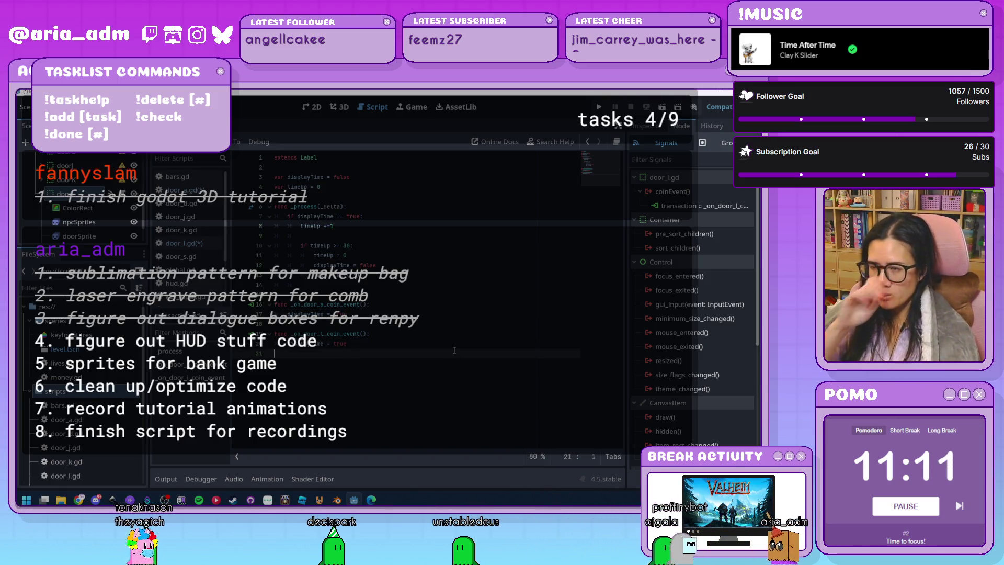
pyautogui.scroll(-3, 111, 237)
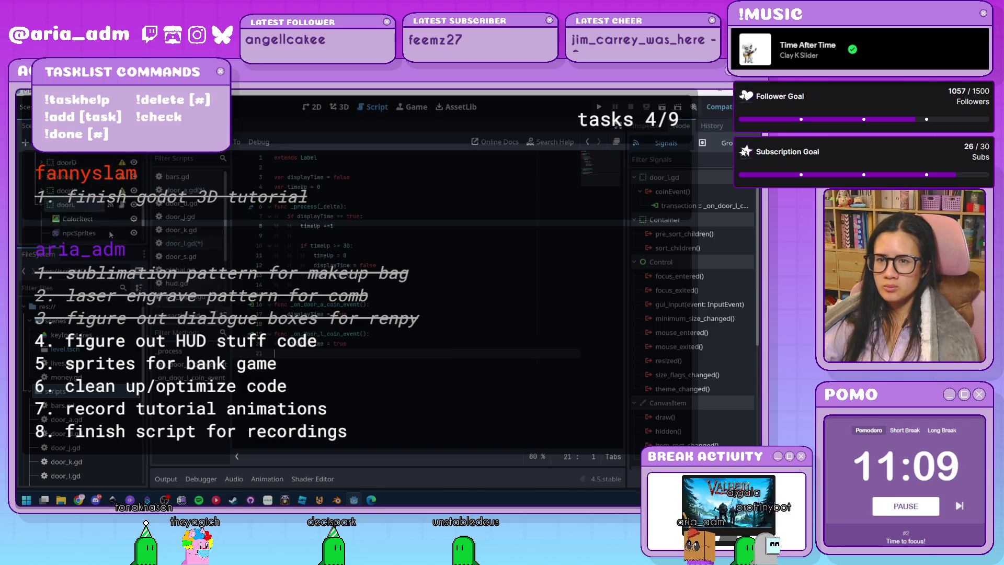
pyautogui.scroll(-3, 111, 234)
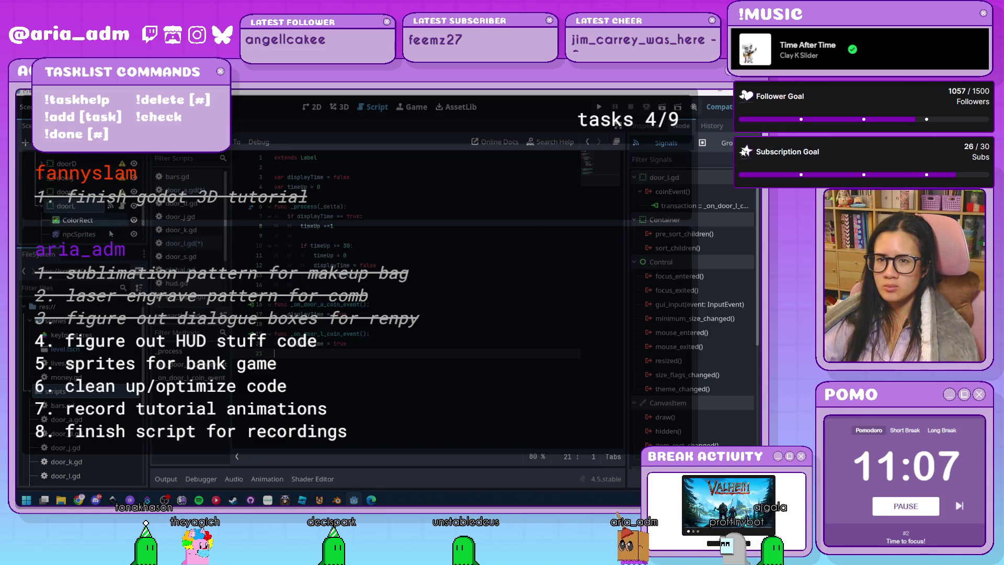
pyautogui.click(121, 206)
pyautogui.scroll(10, 495, 299)
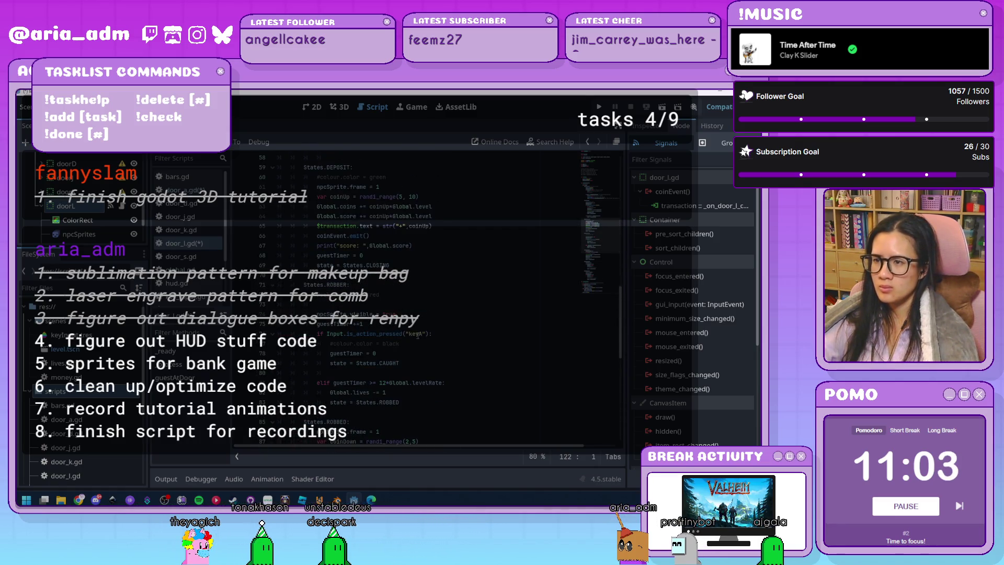
pyautogui.scroll(9, 421, 334)
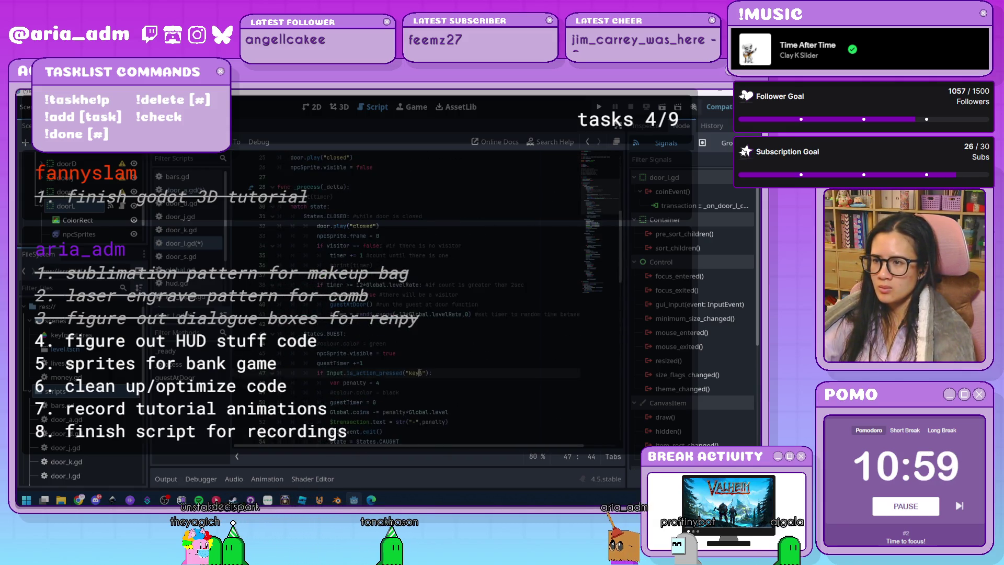
pyautogui.scroll(8, 428, 368)
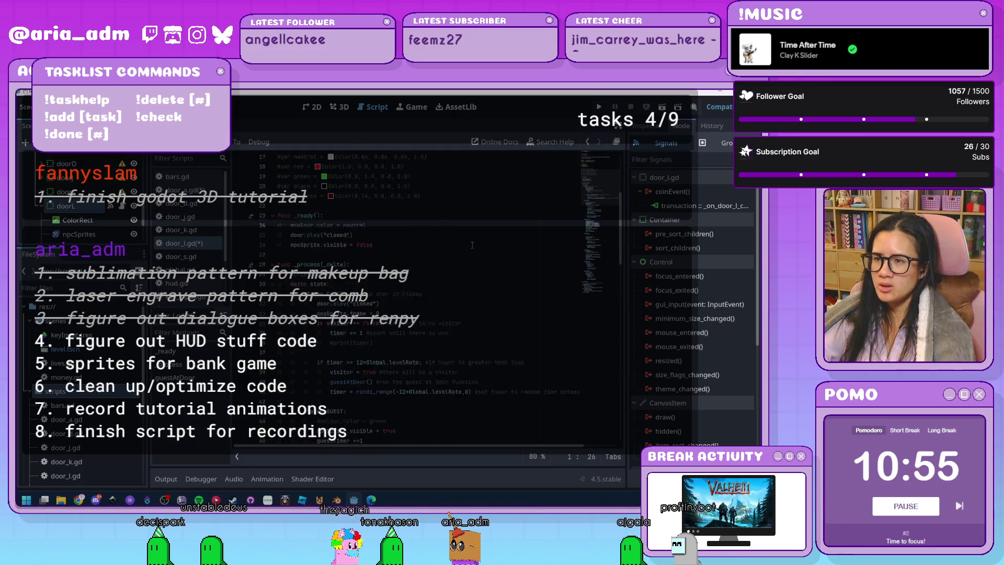
pyautogui.scroll(-12, 472, 245)
pyautogui.scroll(-15, 472, 244)
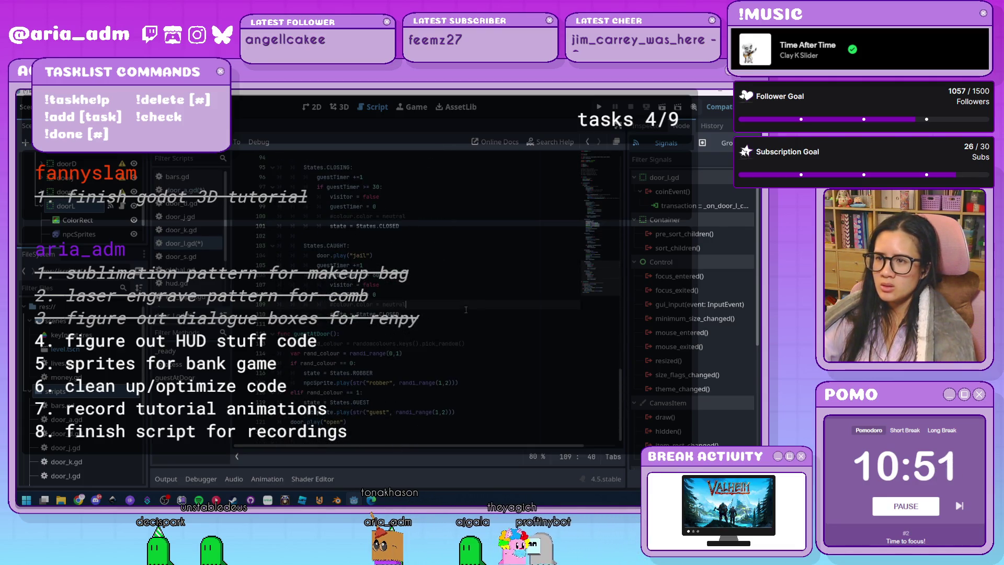
pyautogui.click(599, 107)
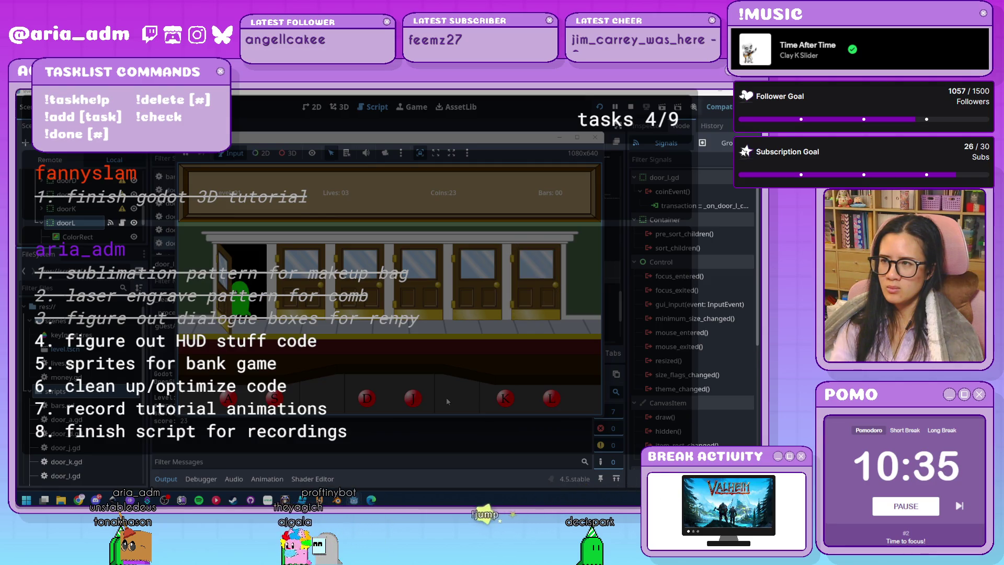
# Step: Serve customers at doors A, K and L until lives reach -2, then close the game
pyautogui.press('a')
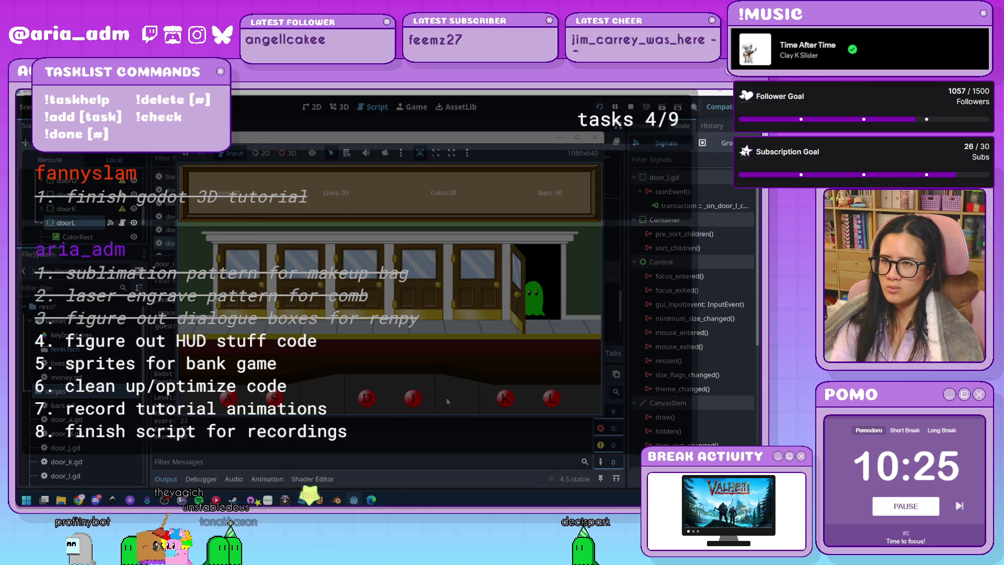
pyautogui.press('l')
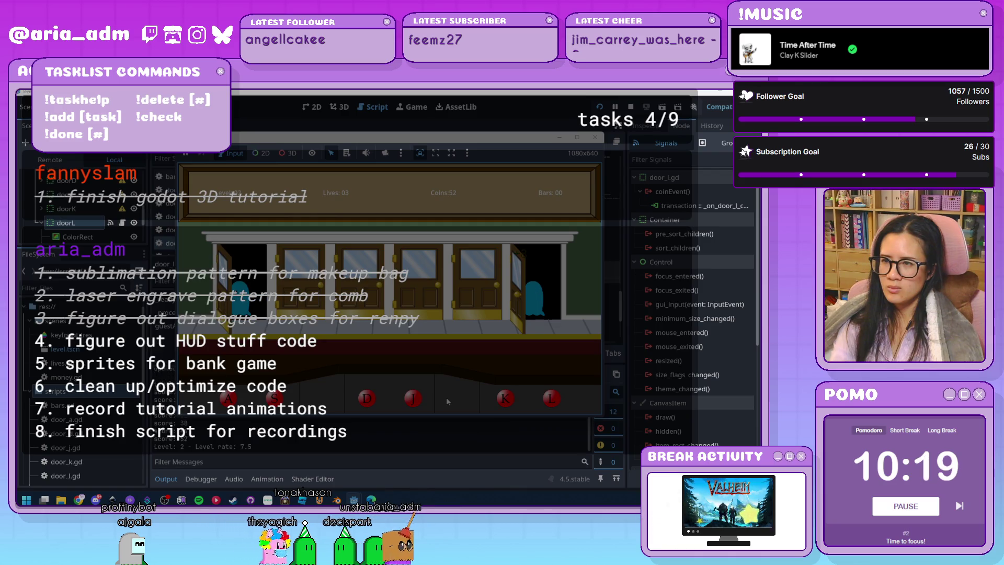
pyautogui.press('l')
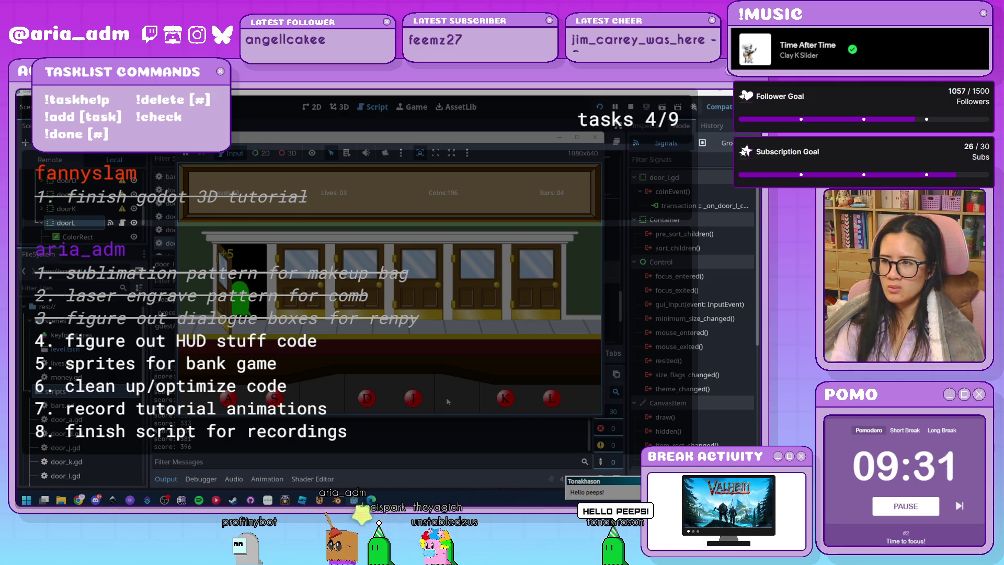
pyautogui.press('l')
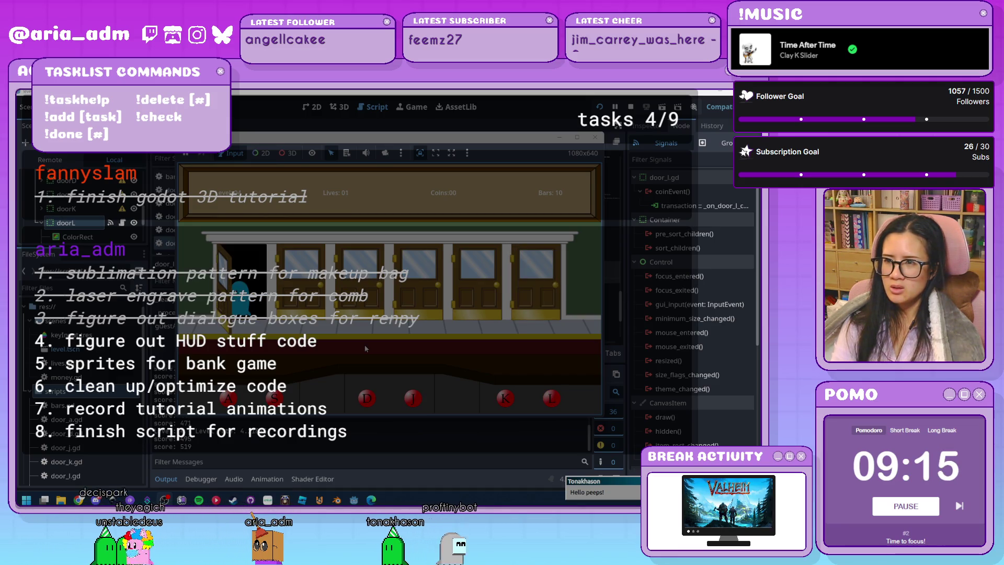
pyautogui.press('a')
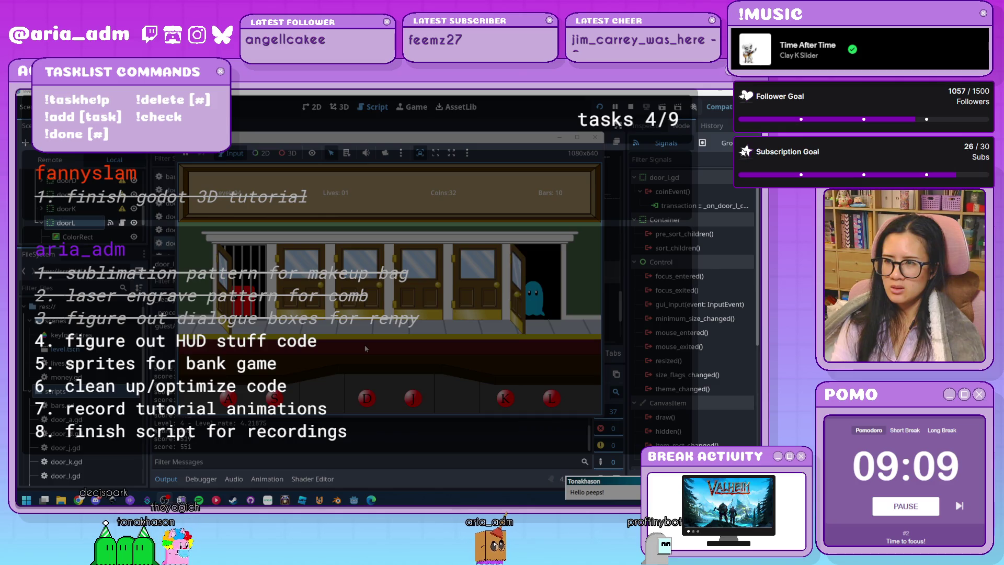
pyautogui.press('l')
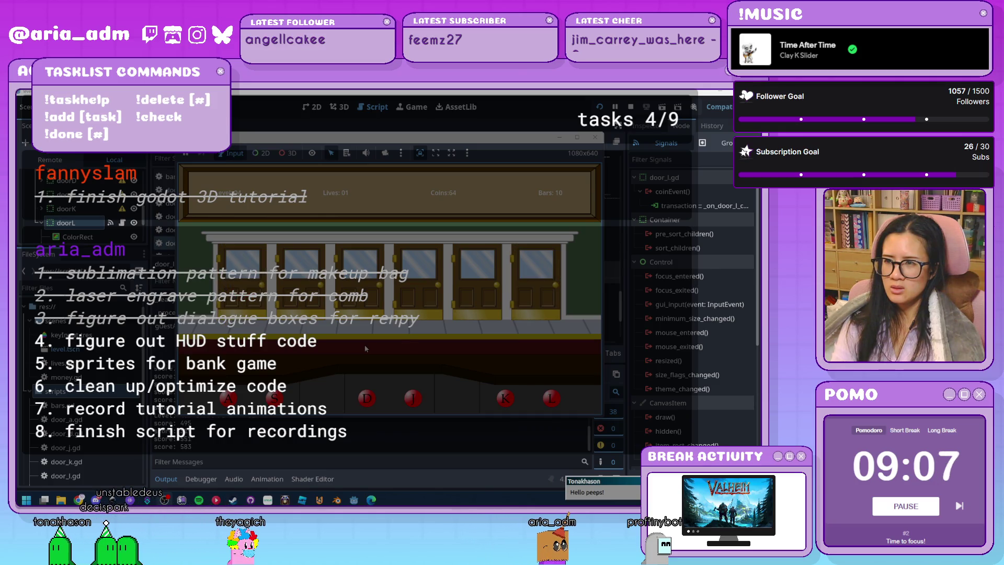
pyautogui.press('l')
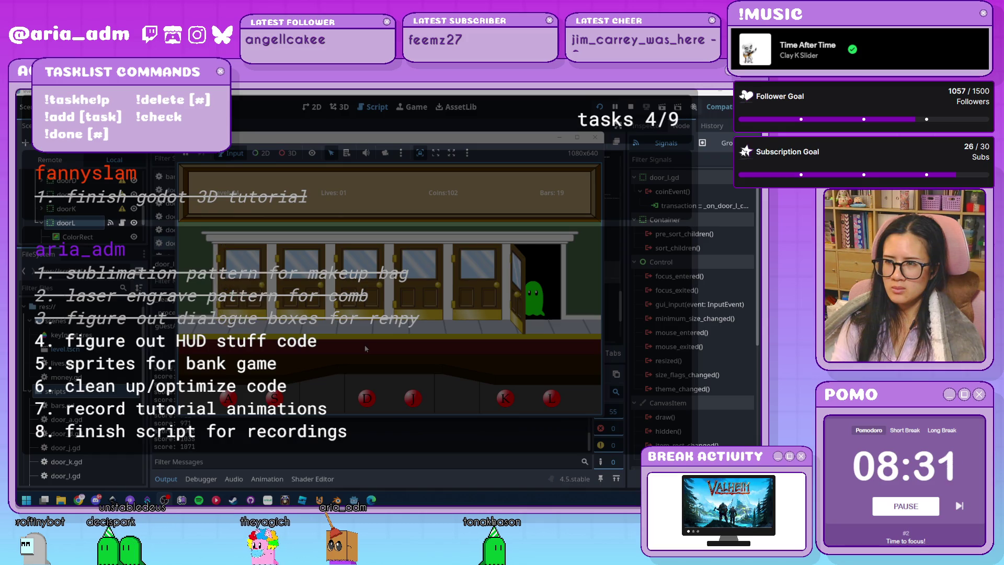
pyautogui.press('k')
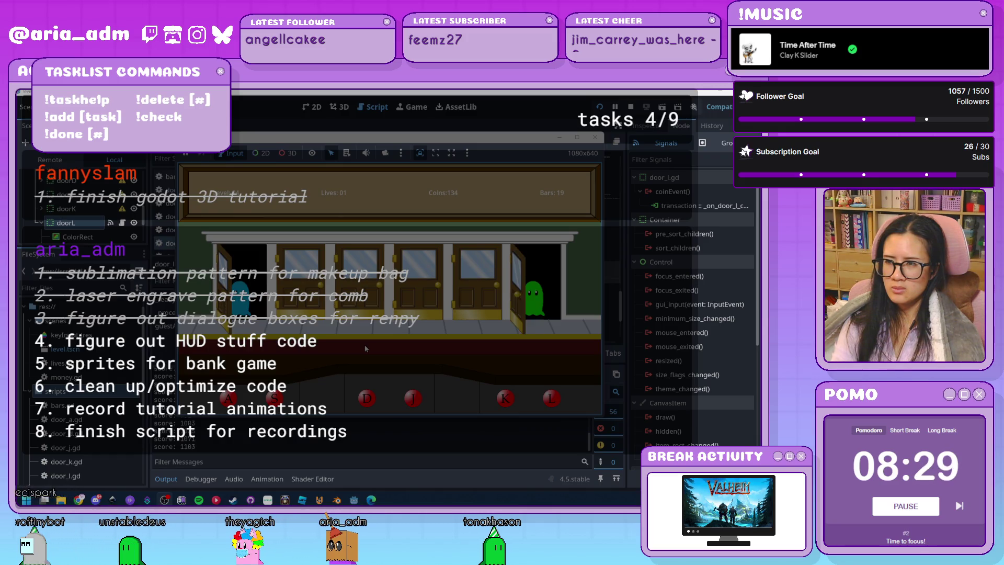
pyautogui.press('a')
pyautogui.press('k')
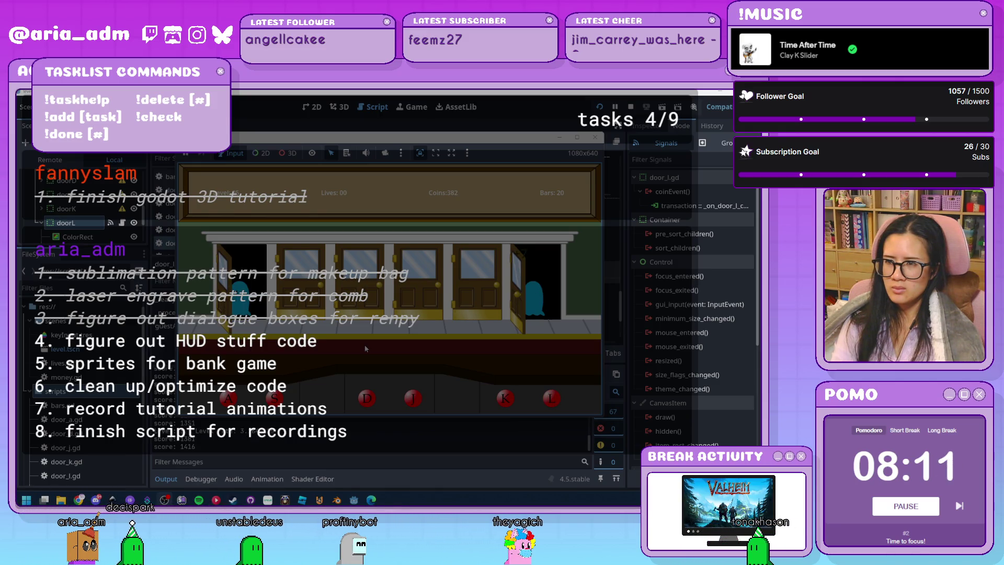
pyautogui.click(594, 138)
# Step: Scroll through the door scripts to review the guest timer code
pyautogui.scroll(-4, 481, 289)
pyautogui.scroll(12, 482, 286)
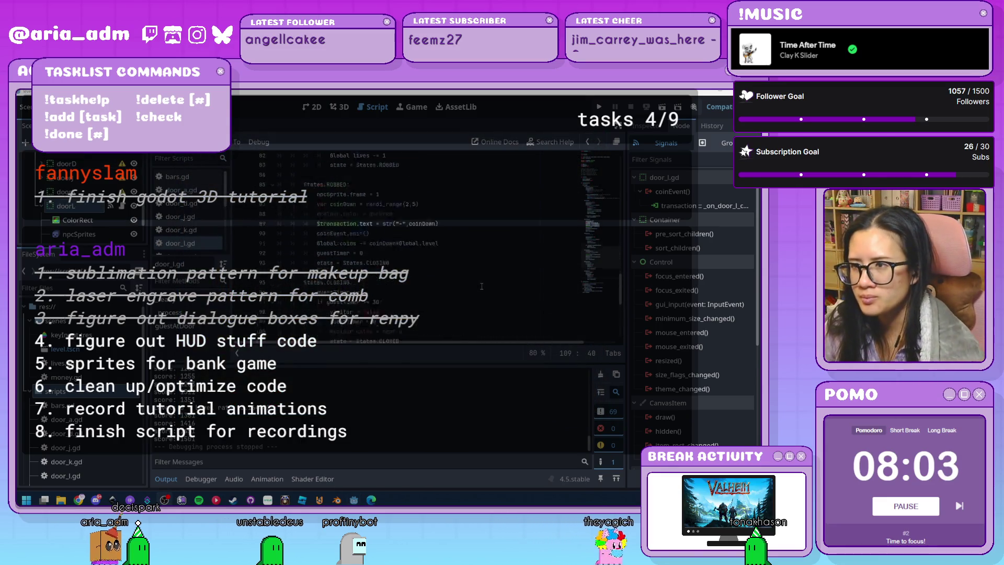
pyautogui.scroll(15, 481, 286)
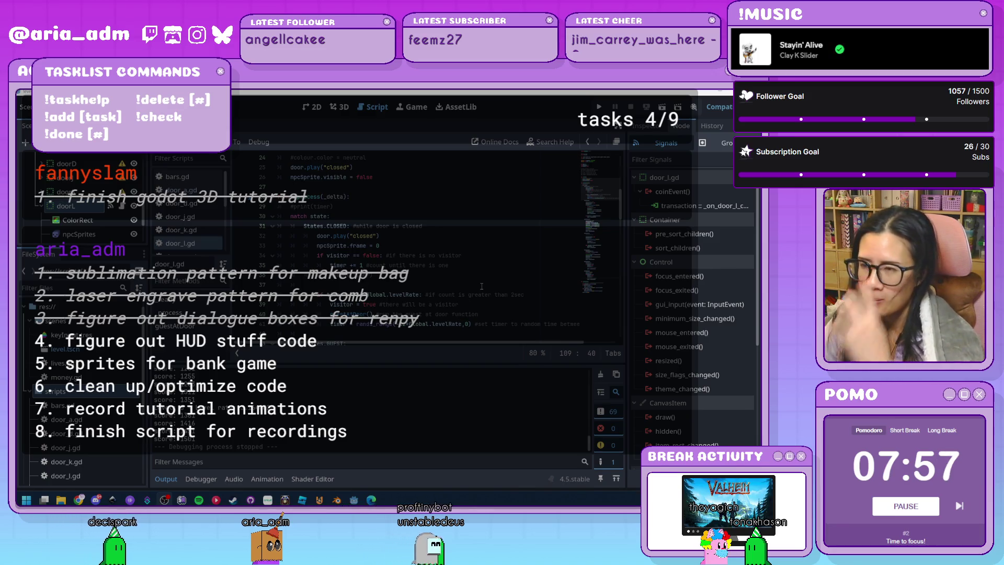
pyautogui.scroll(-17, 481, 285)
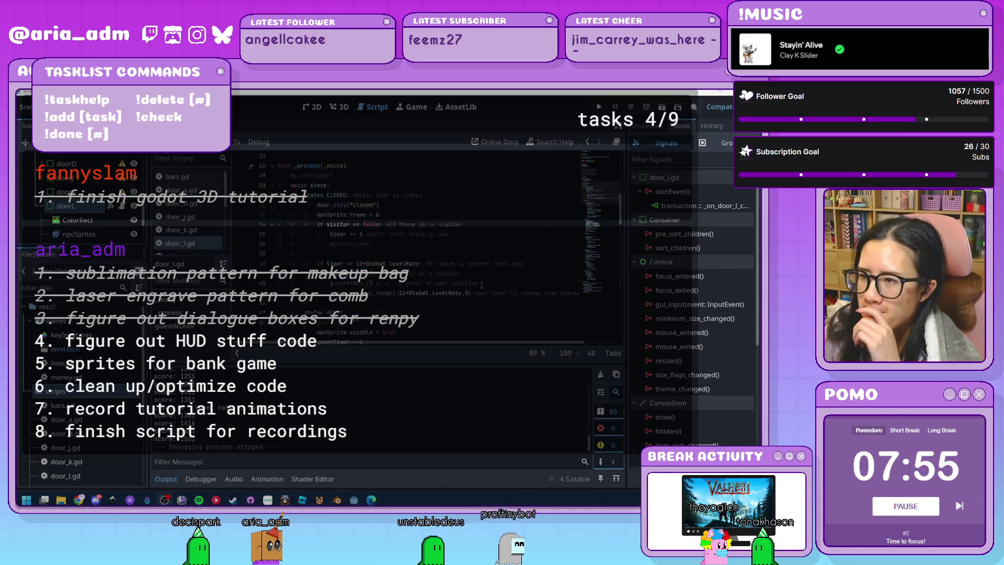
pyautogui.scroll(-7, 481, 285)
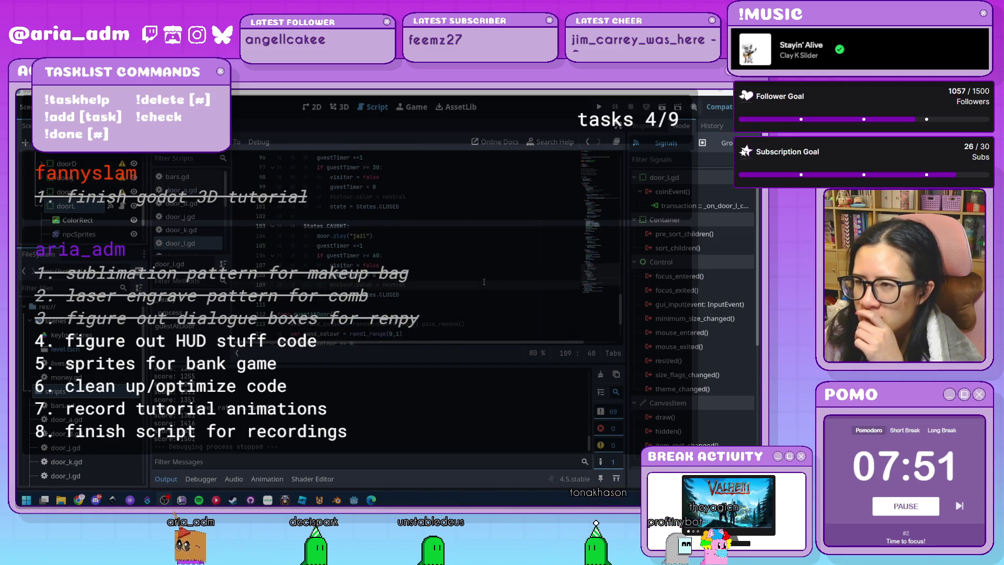
pyautogui.scroll(4, 423, 303)
pyautogui.scroll(3, 423, 302)
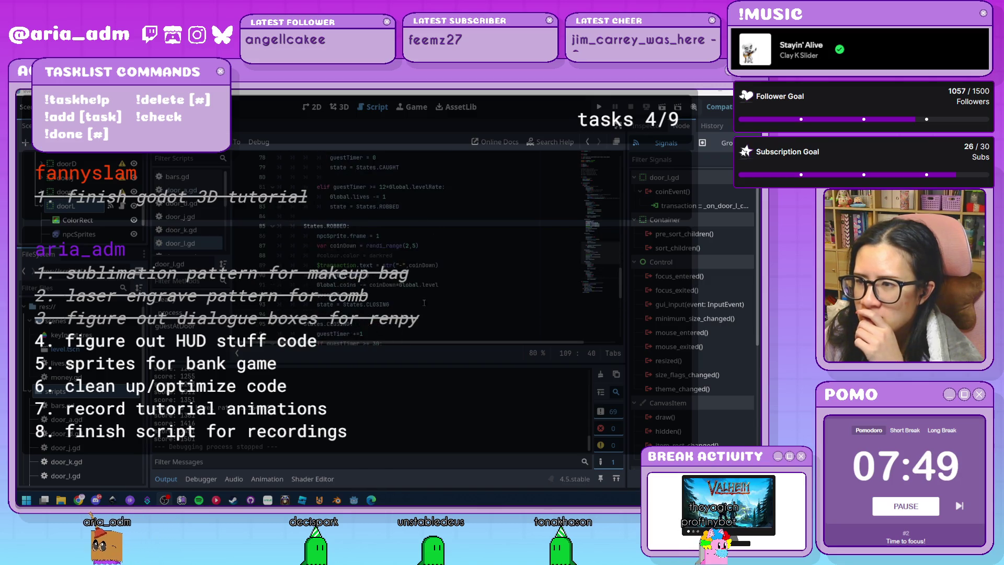
pyautogui.scroll(1, 457, 308)
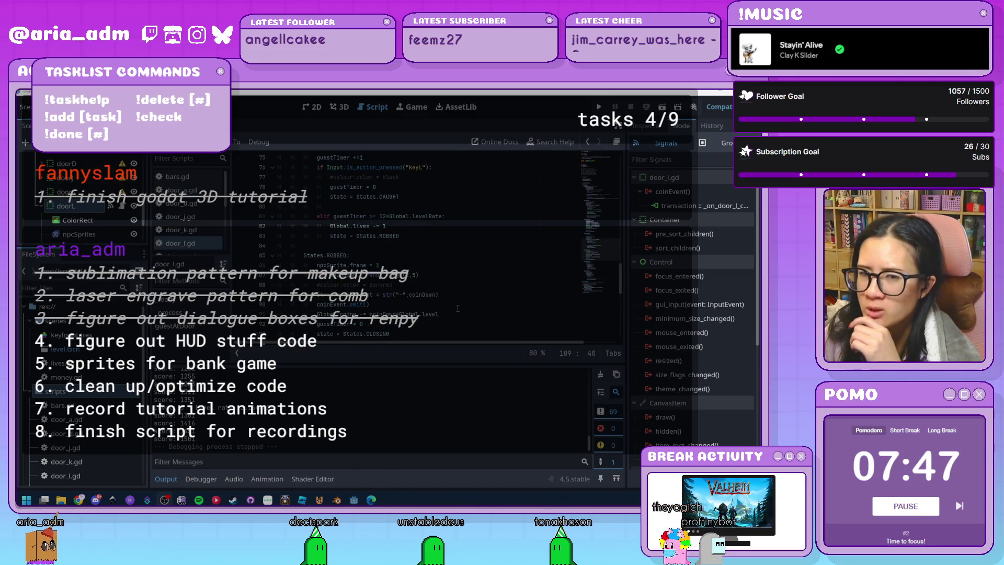
pyautogui.scroll(6, 457, 308)
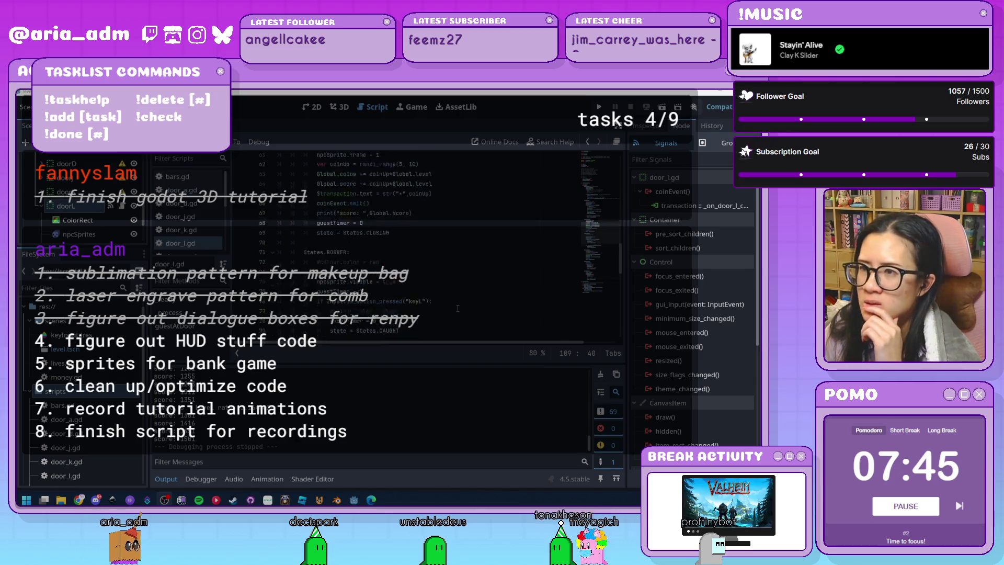
pyautogui.scroll(9, 457, 309)
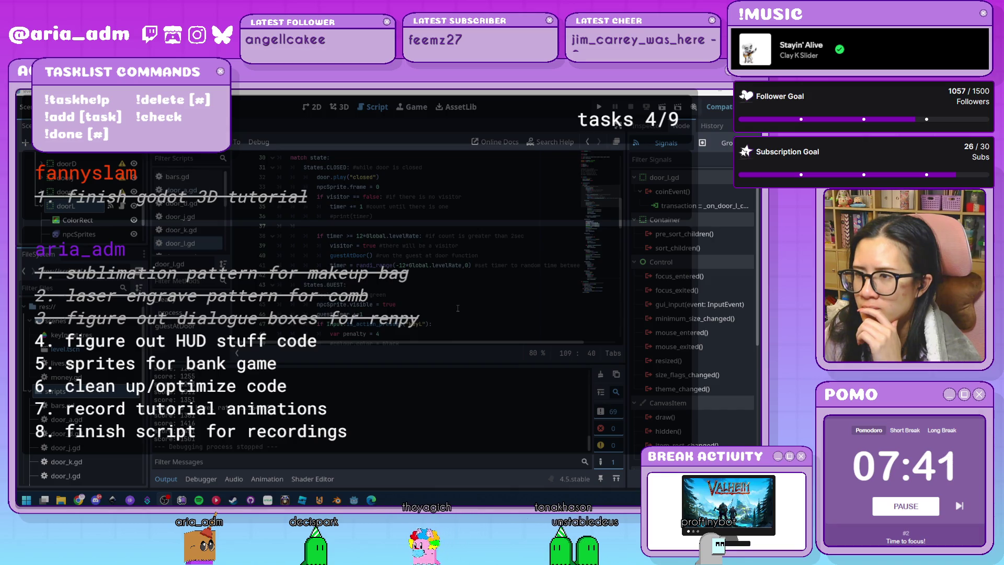
pyautogui.scroll(2, 458, 309)
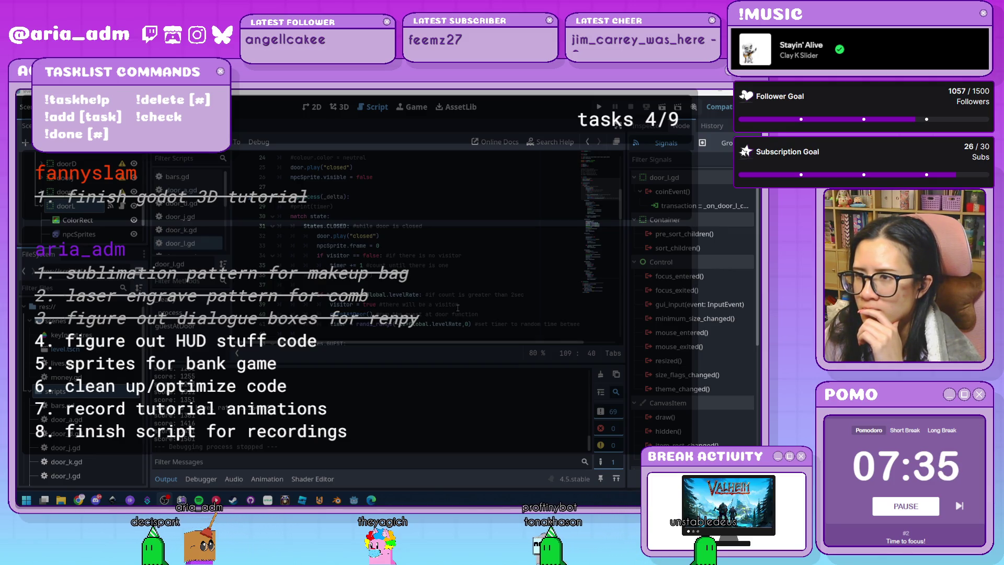
# Step: Step through the 120 timer thresholds with F3 to reach the robbery coinDown deduction line
pyautogui.scroll(-5, 457, 309)
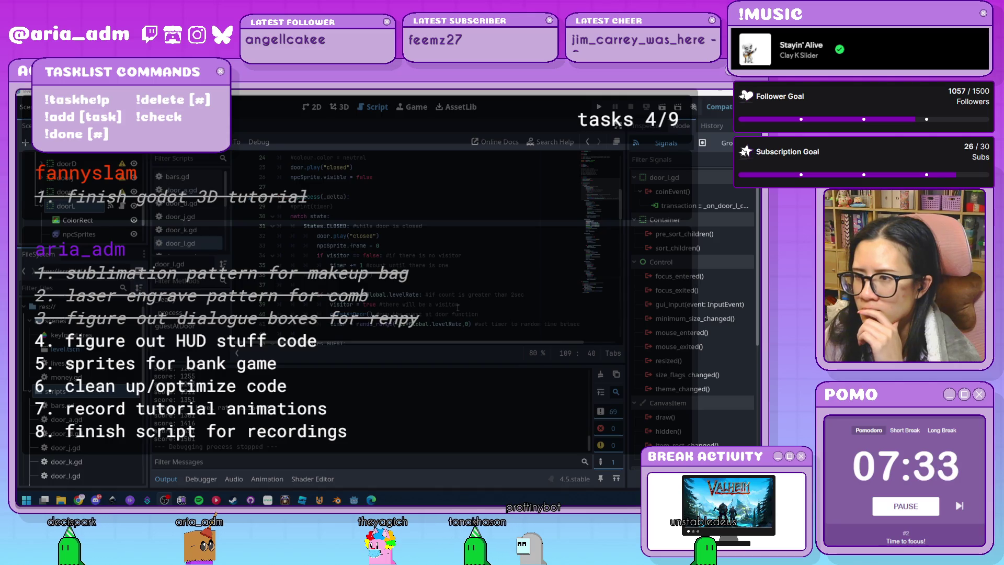
pyautogui.scroll(-2, 458, 308)
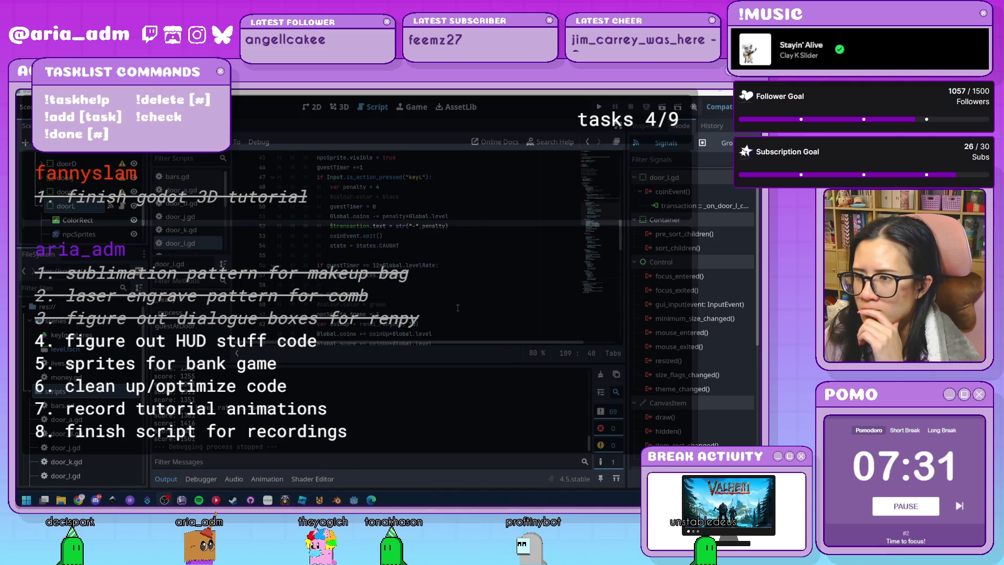
pyautogui.scroll(-20, 457, 308)
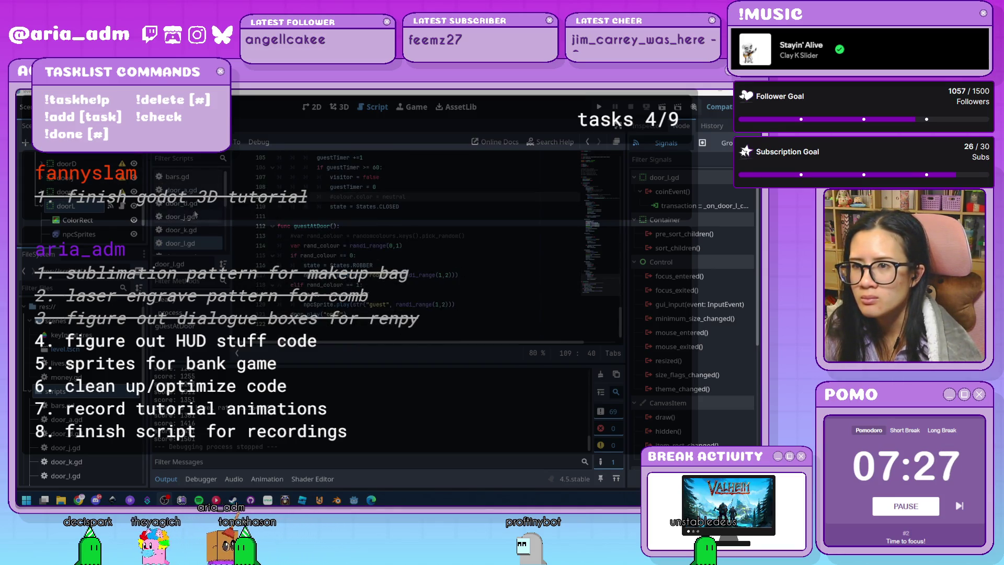
pyautogui.scroll(14, 448, 305)
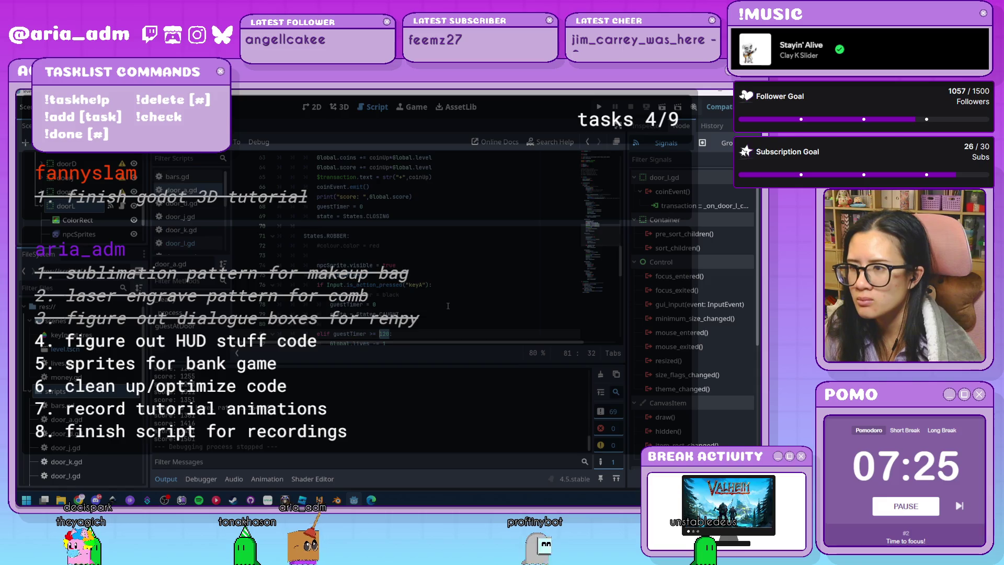
pyautogui.scroll(-1, 448, 305)
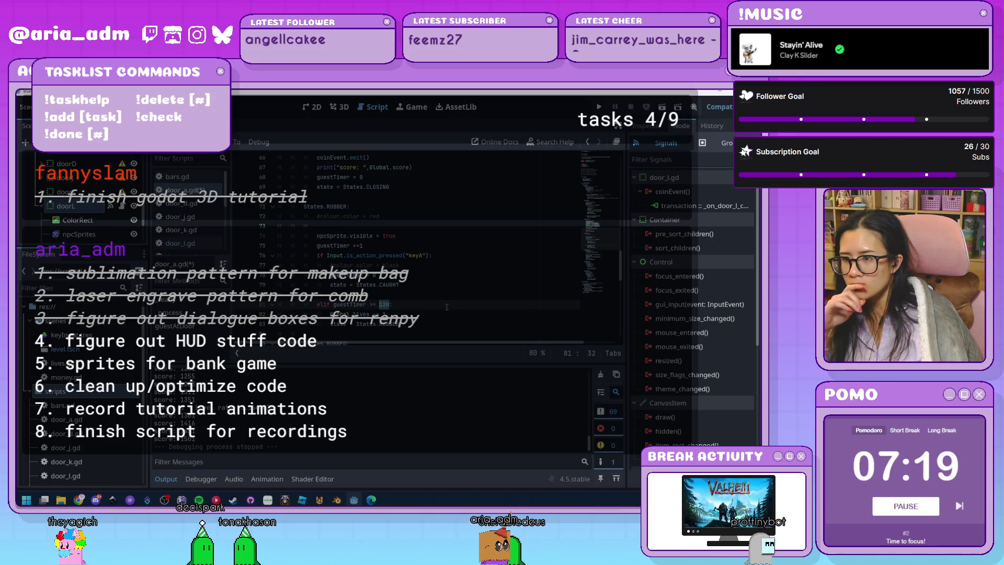
pyautogui.press('F3')
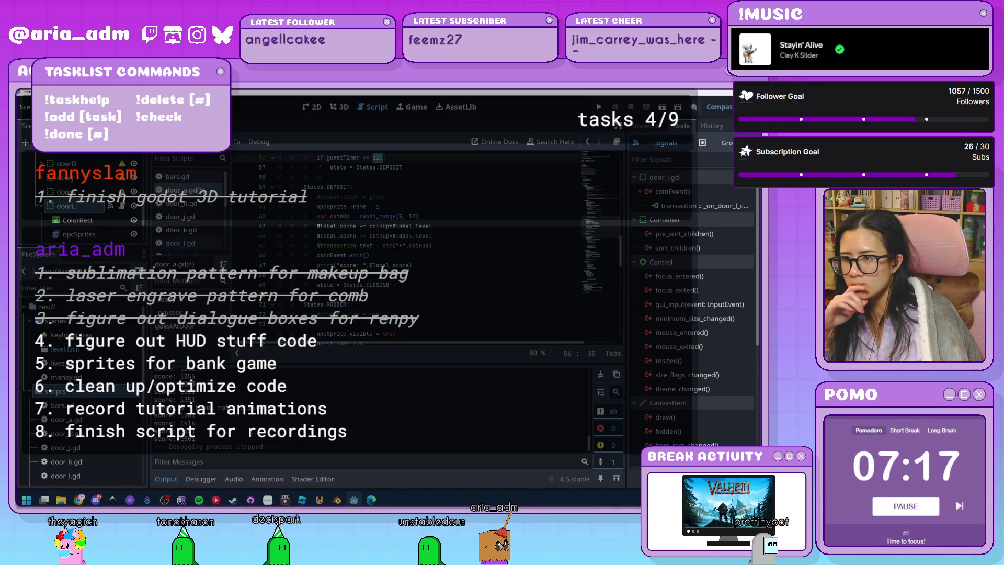
pyautogui.scroll(5, 446, 307)
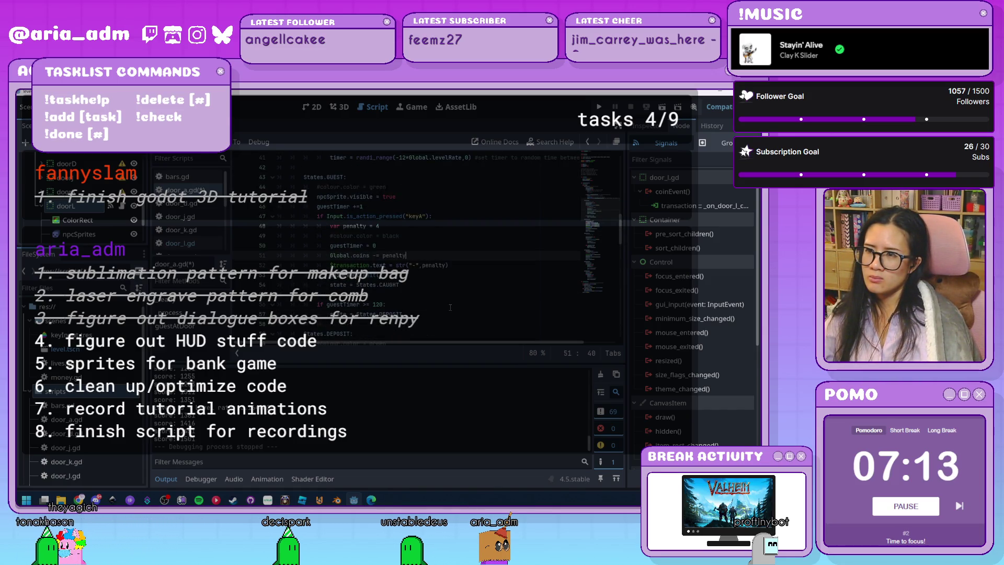
pyautogui.press('F3')
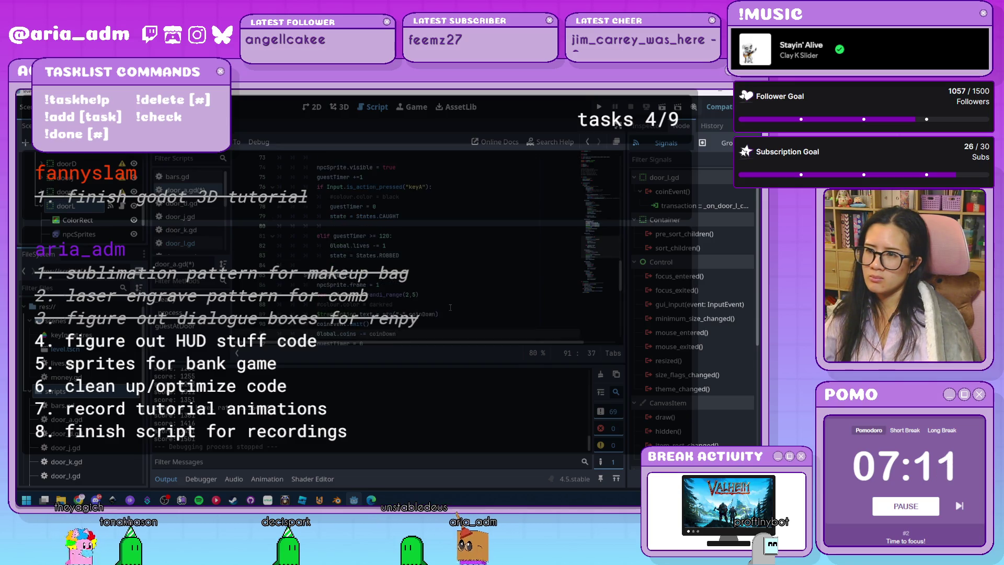
# Step: Add the *Global.level multiplier to the current door script's timer check
pyautogui.write('*Global.level')
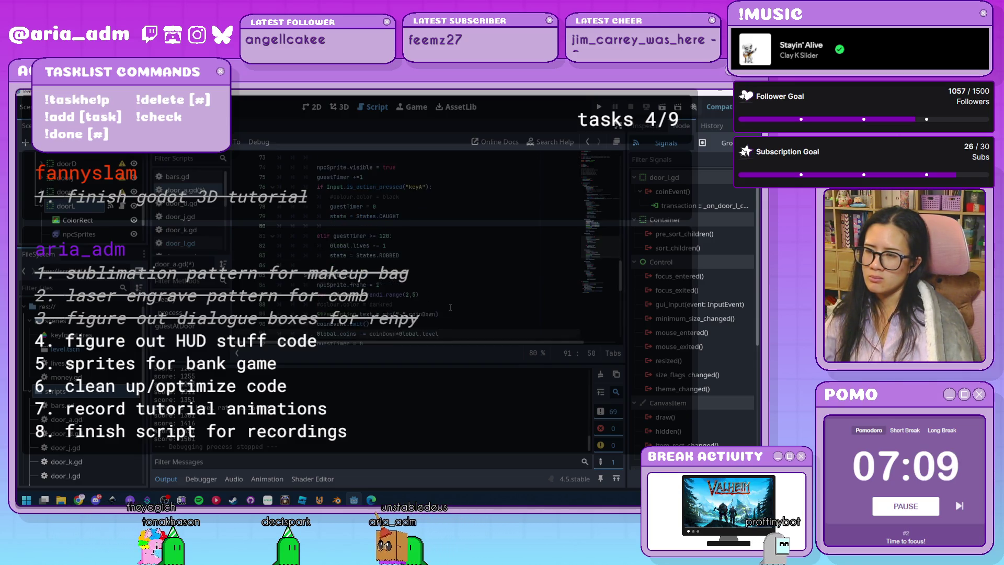
pyautogui.scroll(-5, 450, 307)
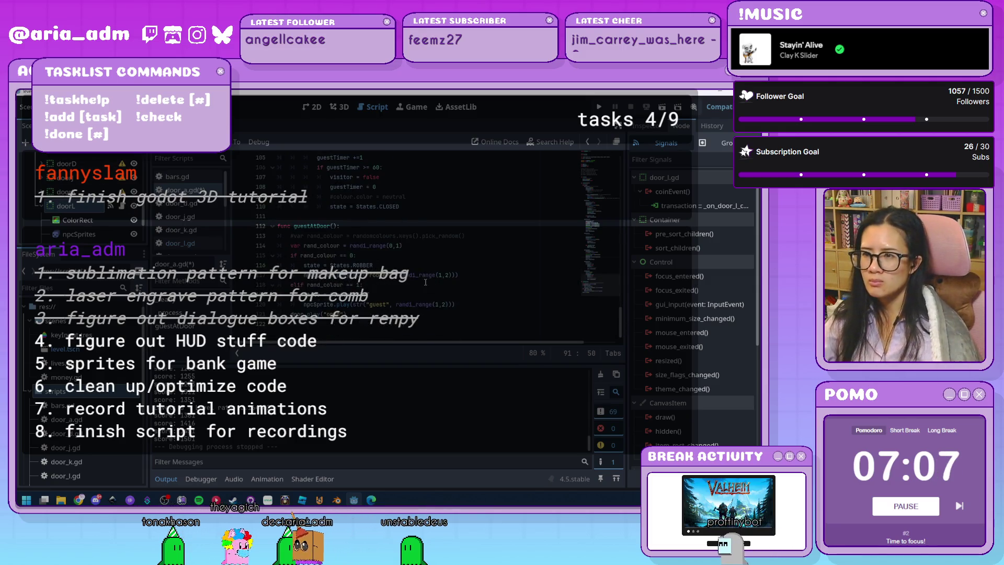
pyautogui.click(423, 312)
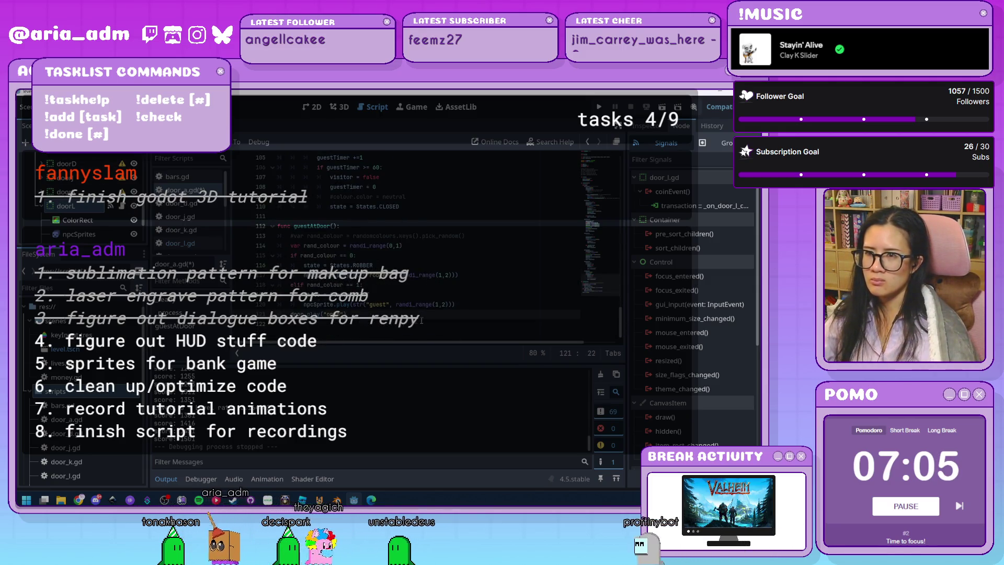
# Step: In door_l.gd, find the guestTimer check and select Global.levelRate on line 56
pyautogui.click(176, 243)
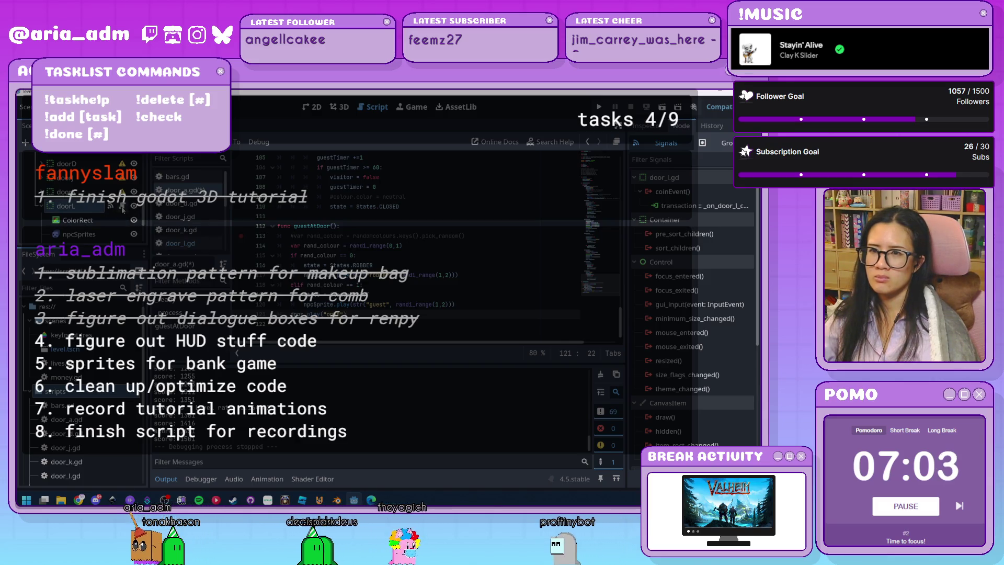
pyautogui.scroll(9, 471, 293)
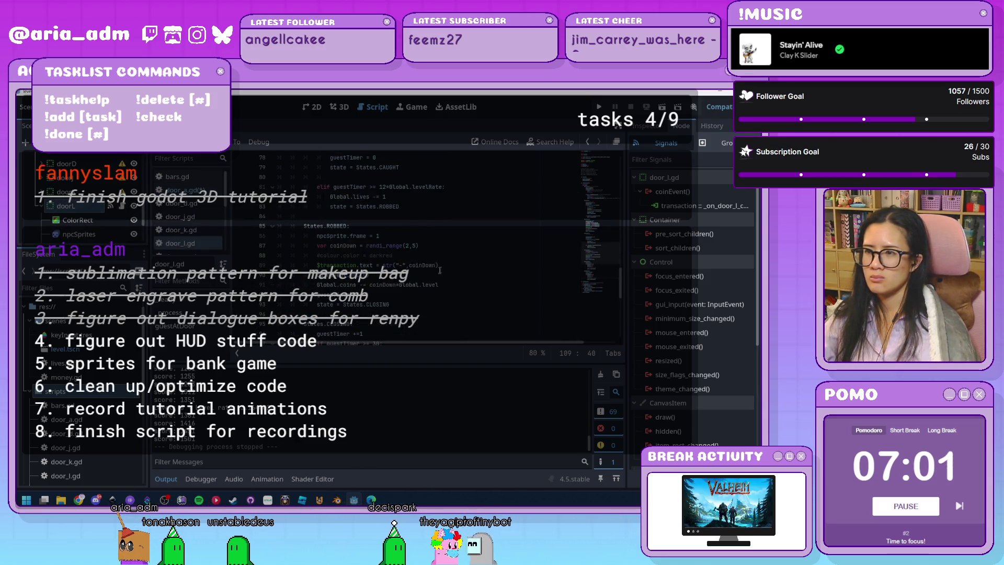
pyautogui.click(447, 286)
pyautogui.scroll(3, 447, 287)
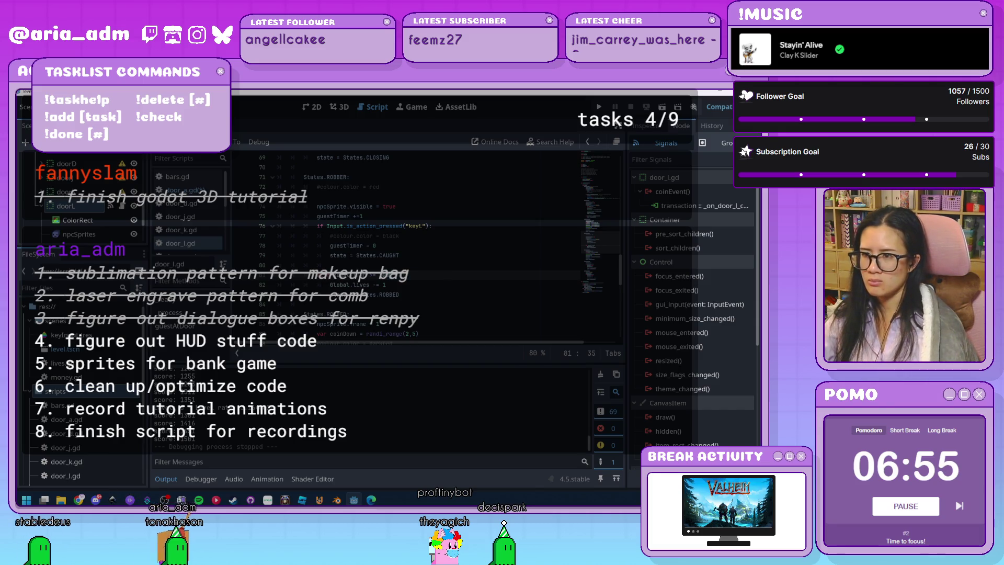
pyautogui.scroll(6, 414, 278)
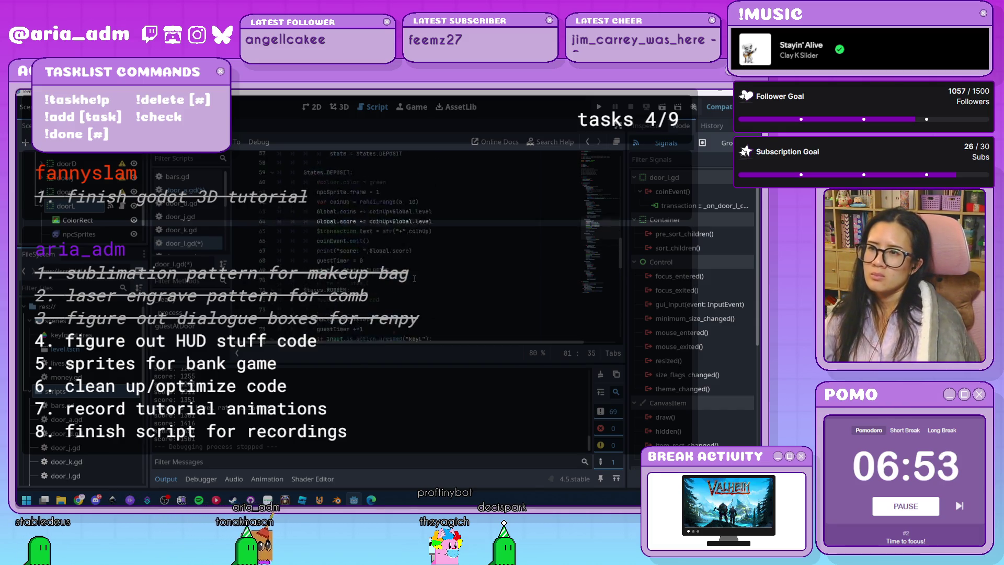
pyautogui.scroll(1, 434, 269)
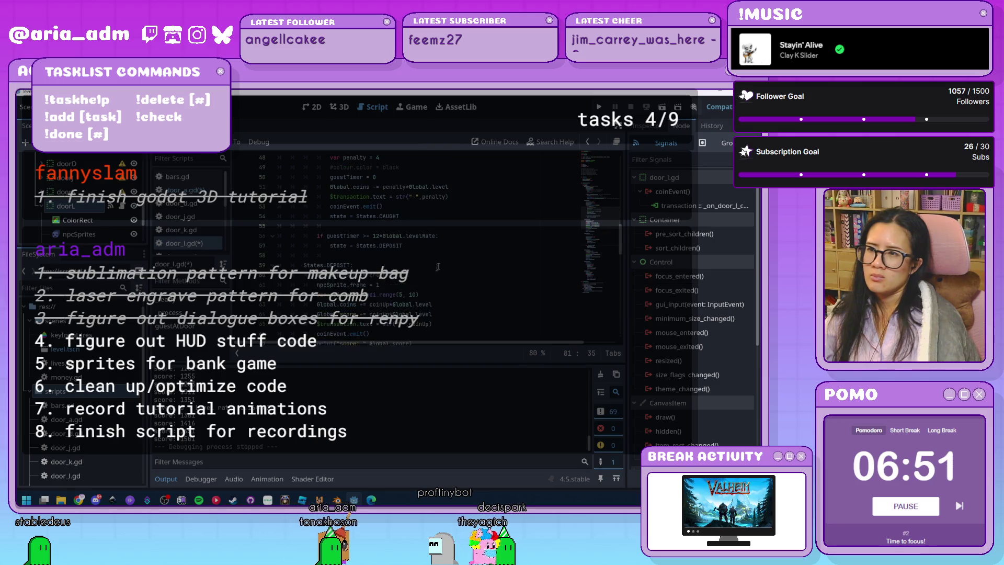
pyautogui.moveTo(432, 235); pyautogui.dragTo(380, 235)
pyautogui.write('0')
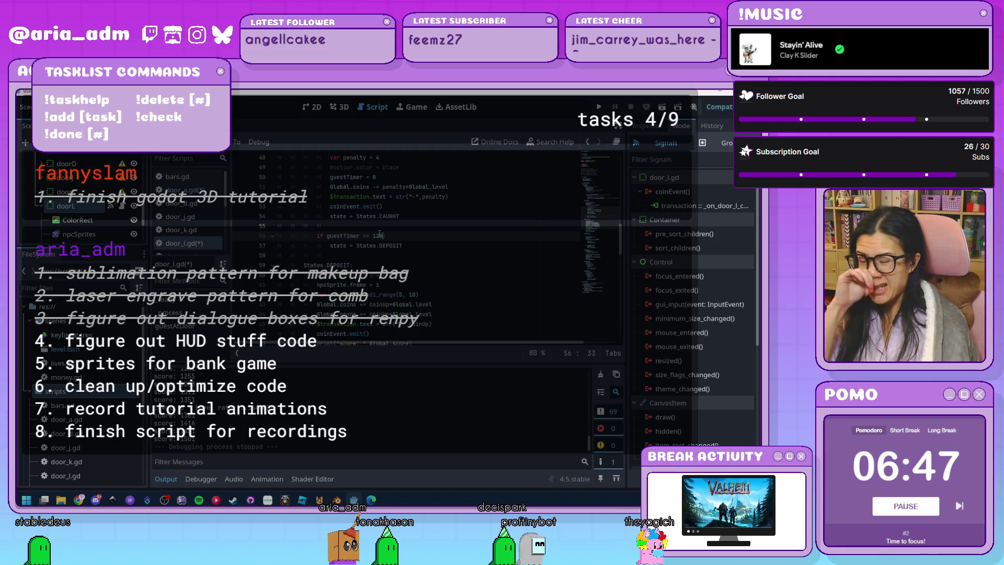
# Step: Return to the top of door_l.gd and save all edited door scripts
pyautogui.scroll(4, 449, 294)
pyautogui.scroll(10, 449, 295)
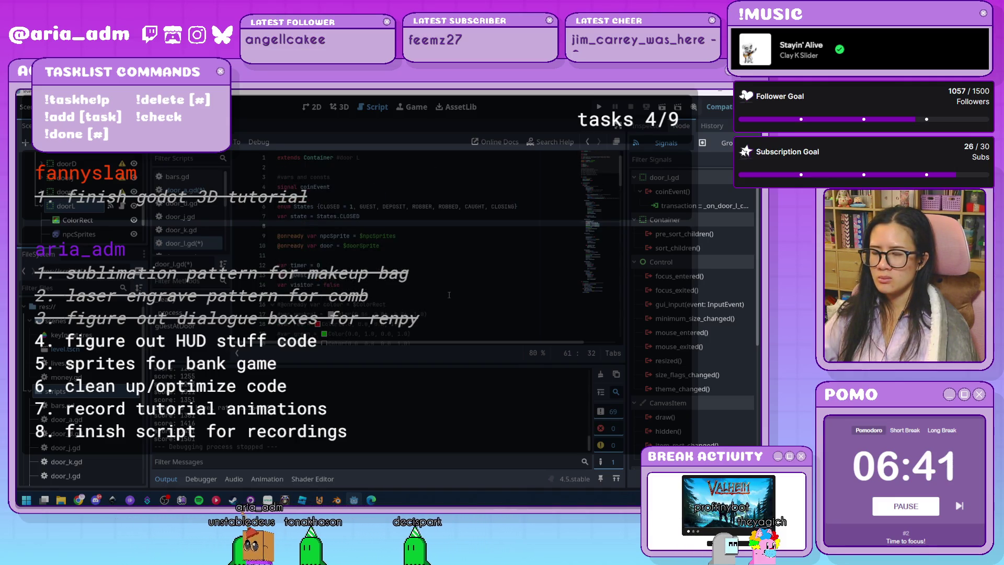
pyautogui.click(448, 295)
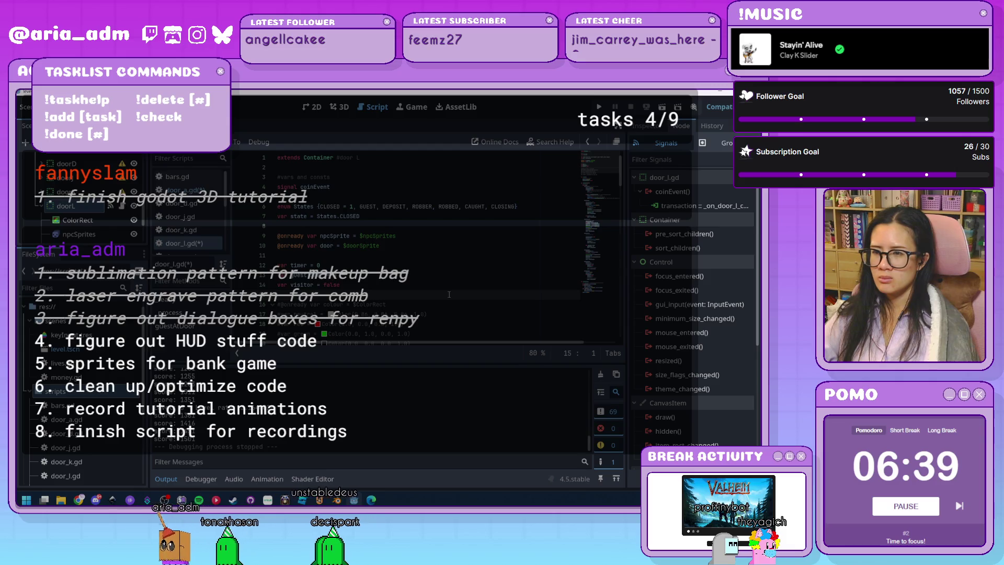
pyautogui.hotkey('ctrl', 's')
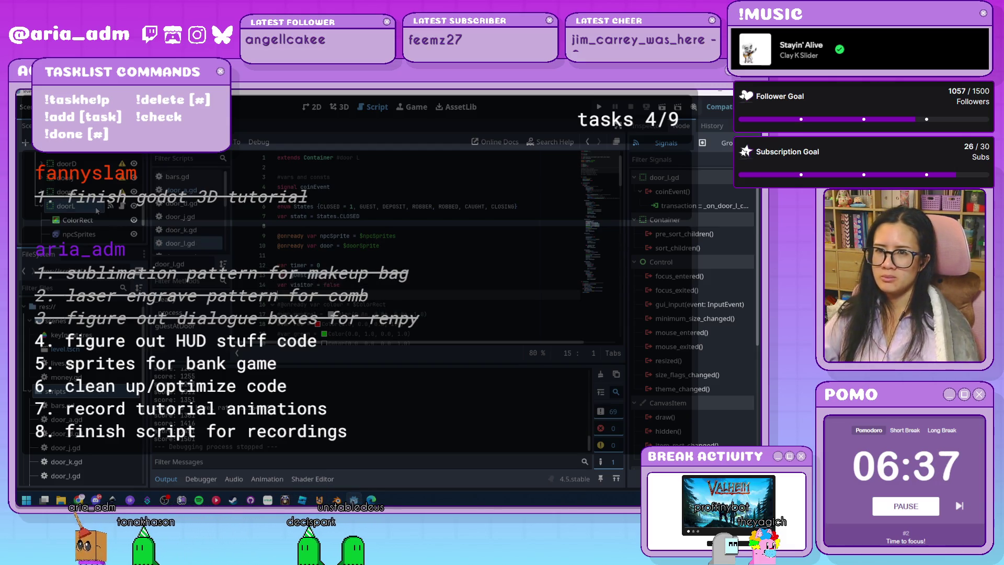
pyautogui.moveTo(79, 251); pyautogui.dragTo(79, 381)
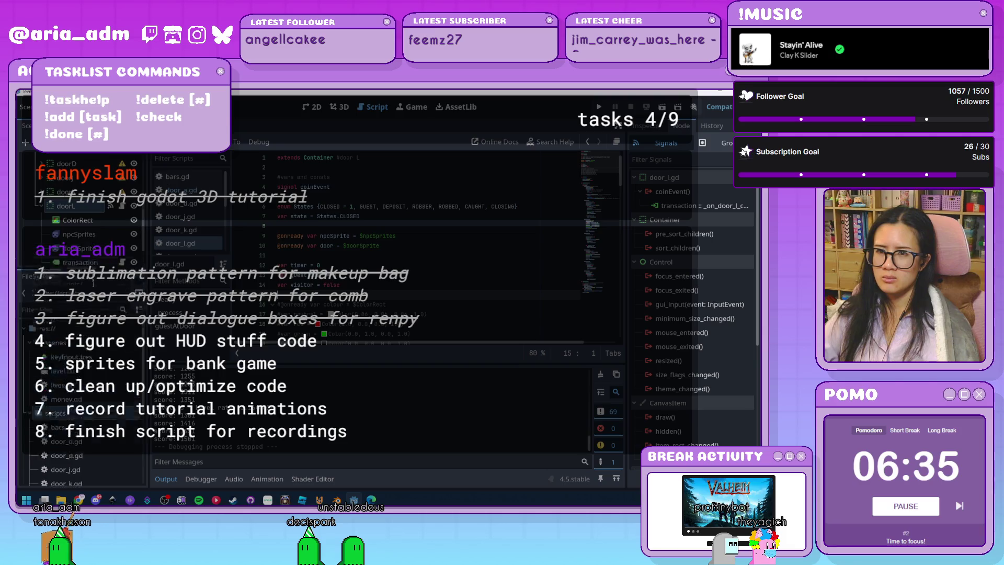
# Step: Set the first transaction label's Font Color override to the recent yellow
pyautogui.scroll(-3, 631, 301)
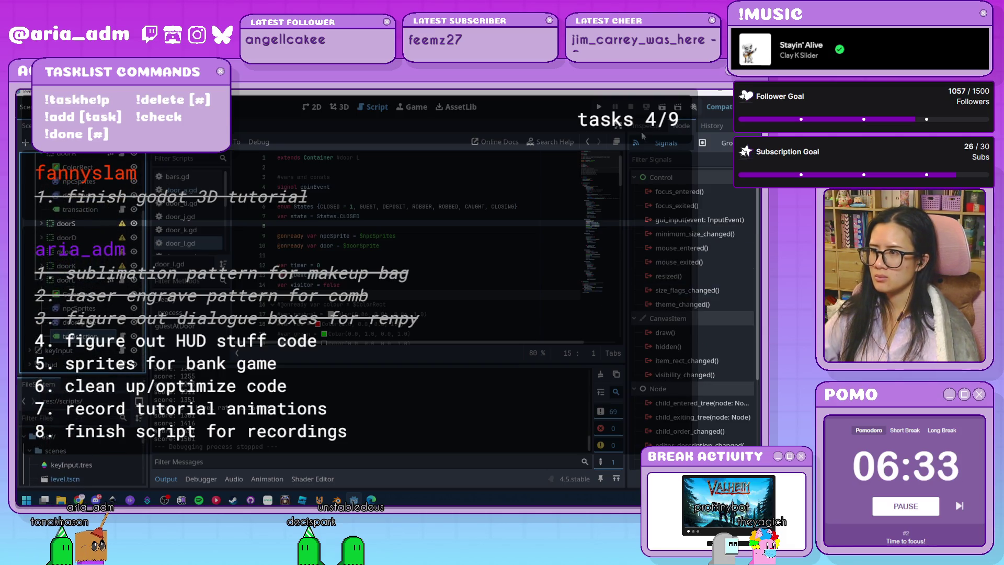
pyautogui.click(642, 127)
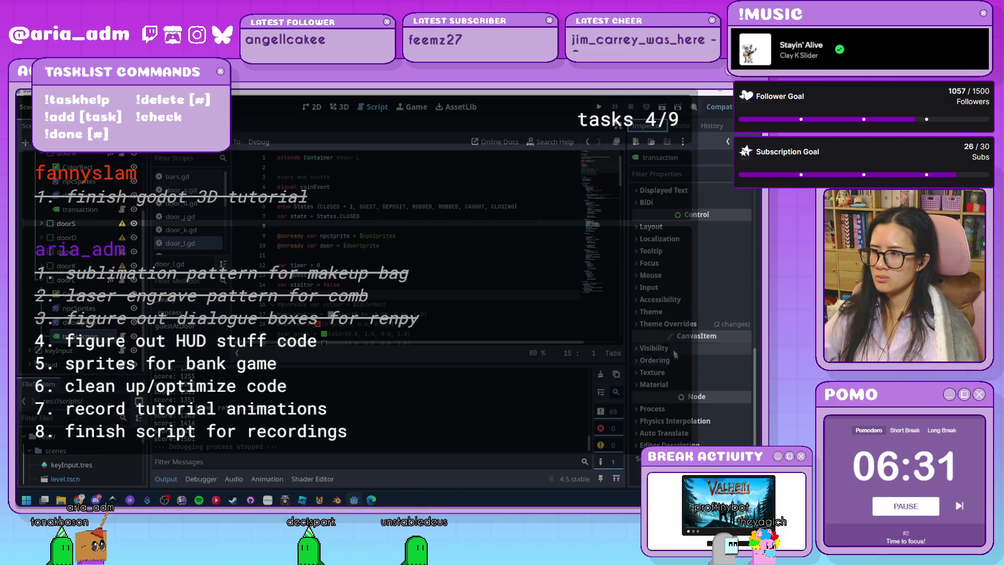
pyautogui.click(666, 323)
pyautogui.click(665, 337)
pyautogui.click(653, 379)
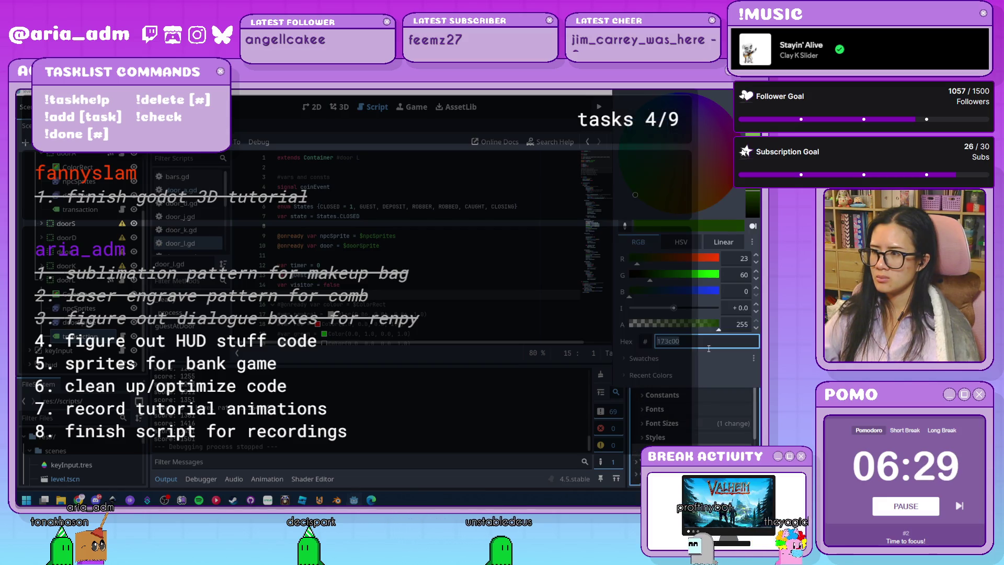
pyautogui.click(630, 393)
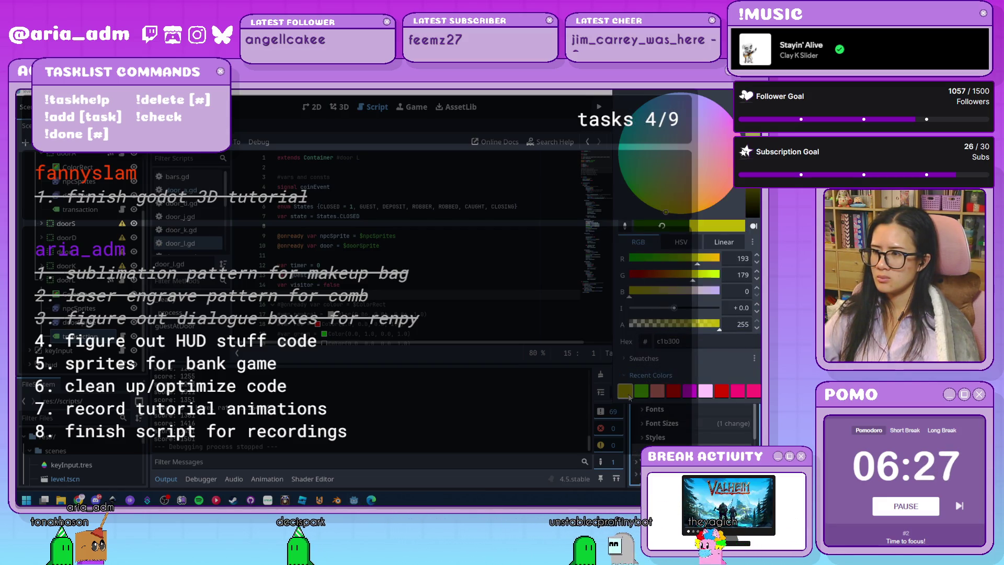
pyautogui.click(465, 354)
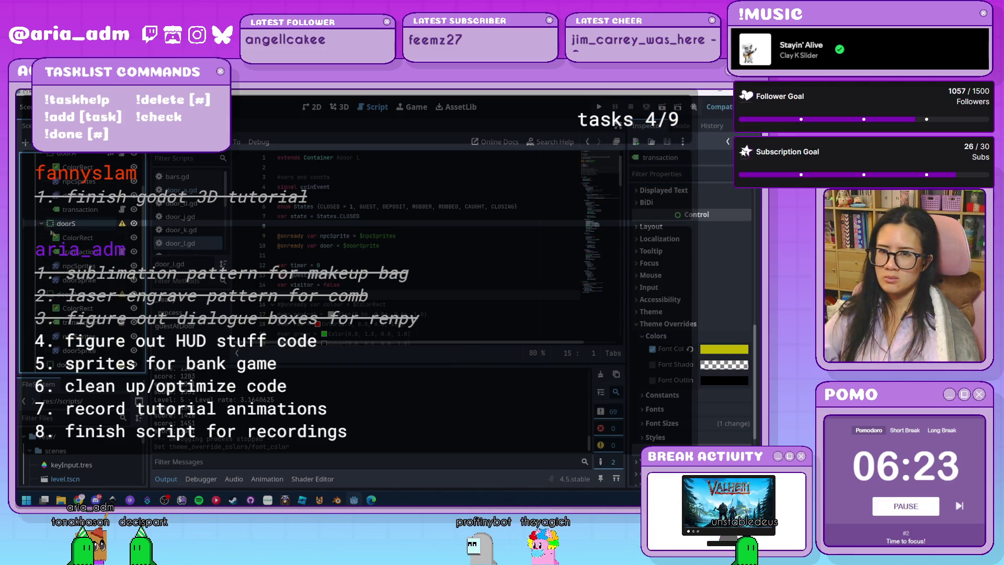
# Step: Give the next transaction label the yellow c1b300 font colour from Recent Colors
pyautogui.scroll(5, 703, 376)
pyautogui.scroll(-5, 704, 376)
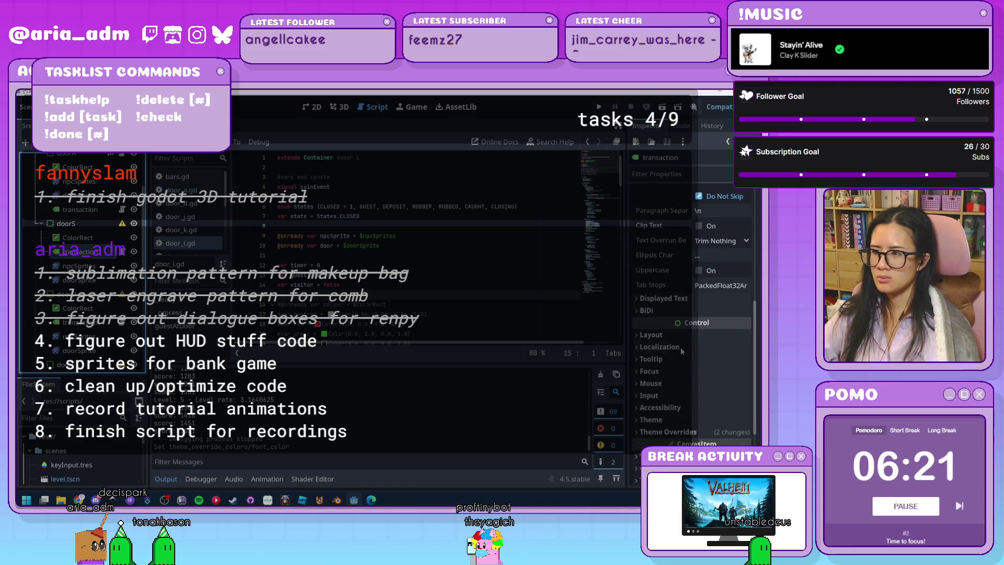
pyautogui.scroll(-3, 670, 418)
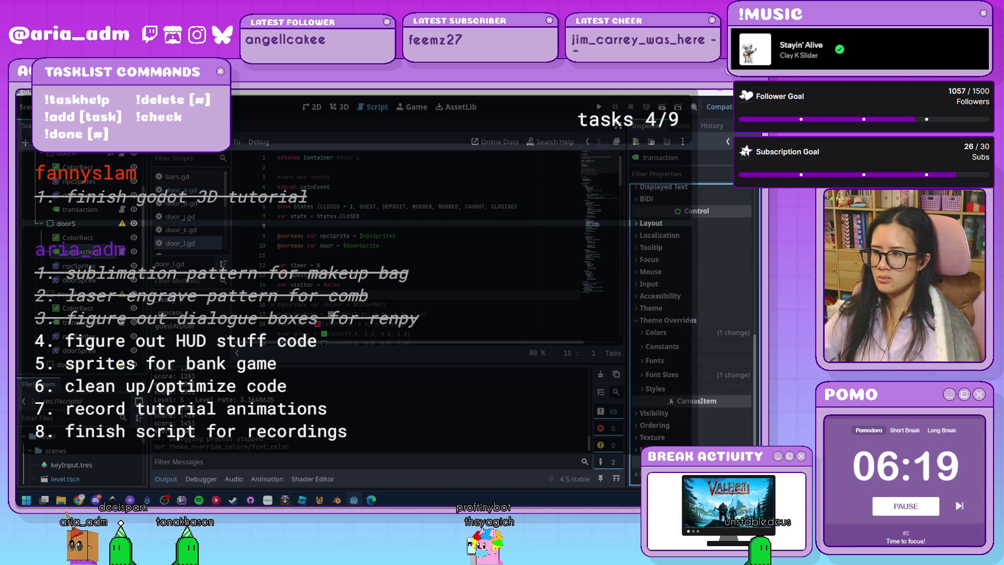
pyautogui.click(672, 334)
pyautogui.click(715, 352)
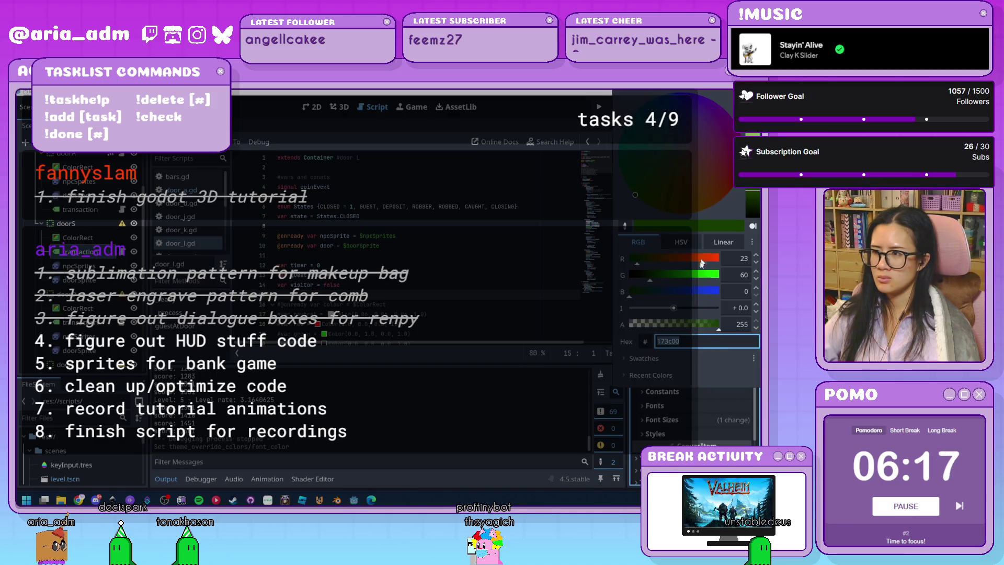
pyautogui.click(634, 359)
pyautogui.click(632, 391)
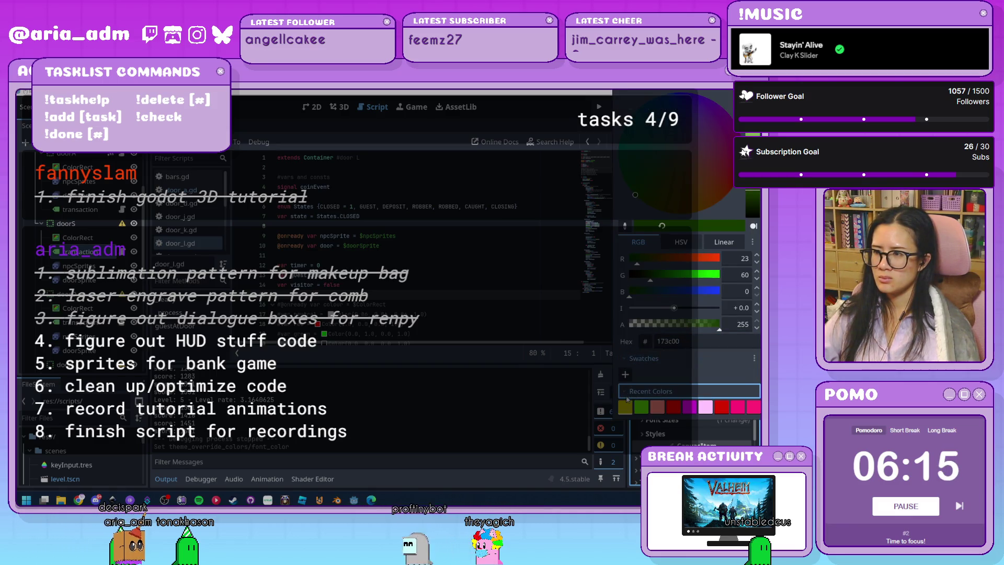
pyautogui.click(627, 405)
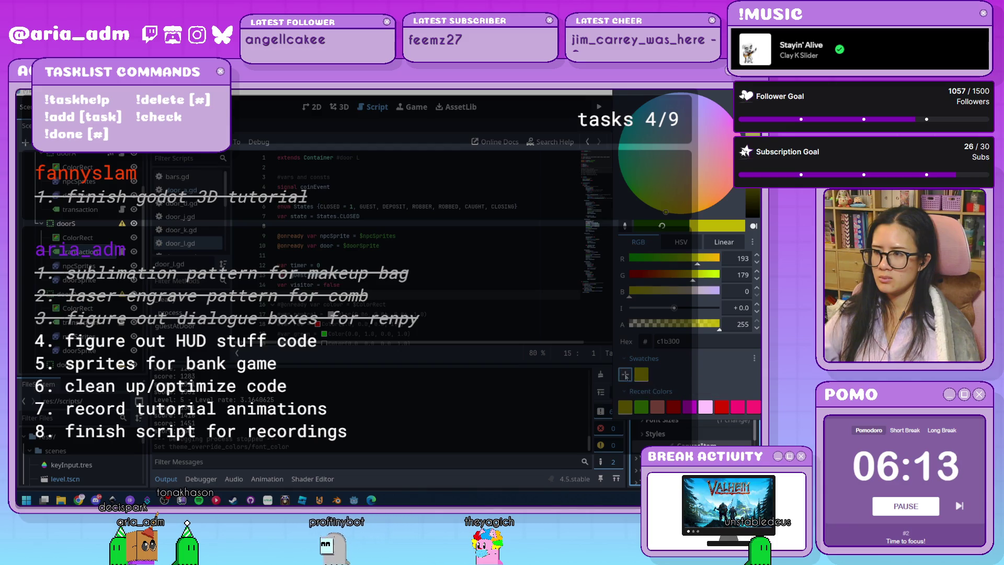
pyautogui.press('Escape')
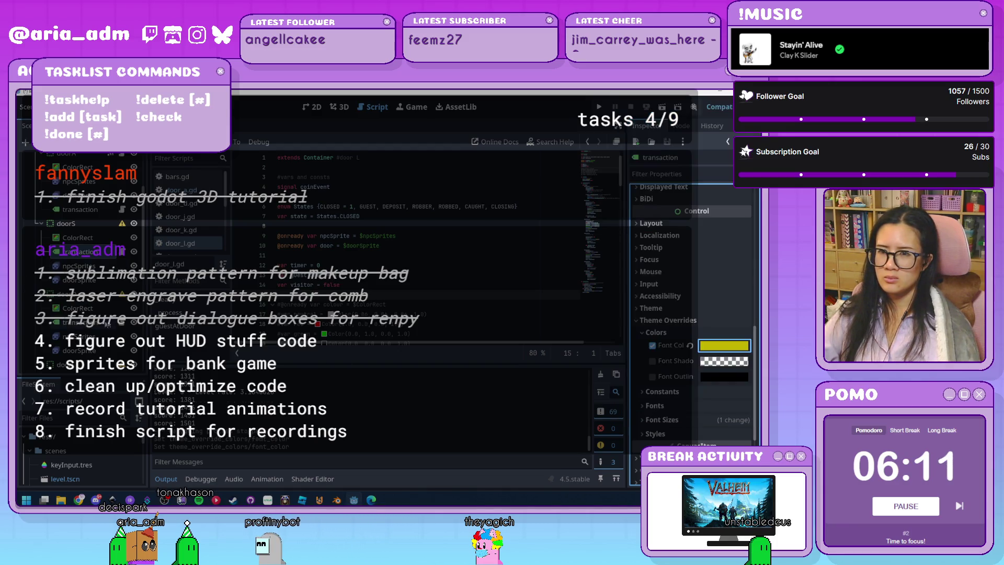
pyautogui.click(667, 320)
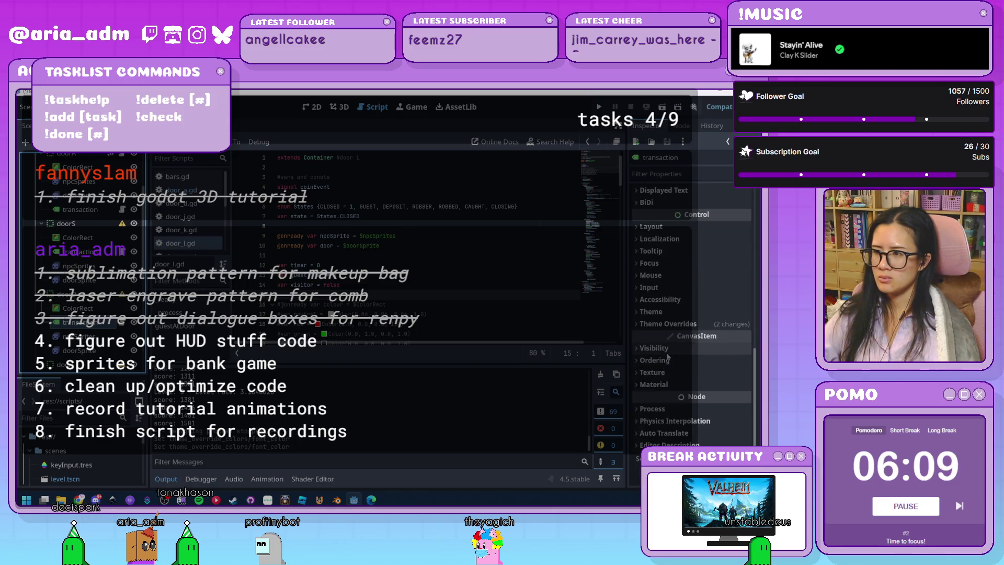
# Step: Set another label's font colour to c1b300, then select doorJ's transaction label
pyautogui.click(662, 324)
pyautogui.click(654, 336)
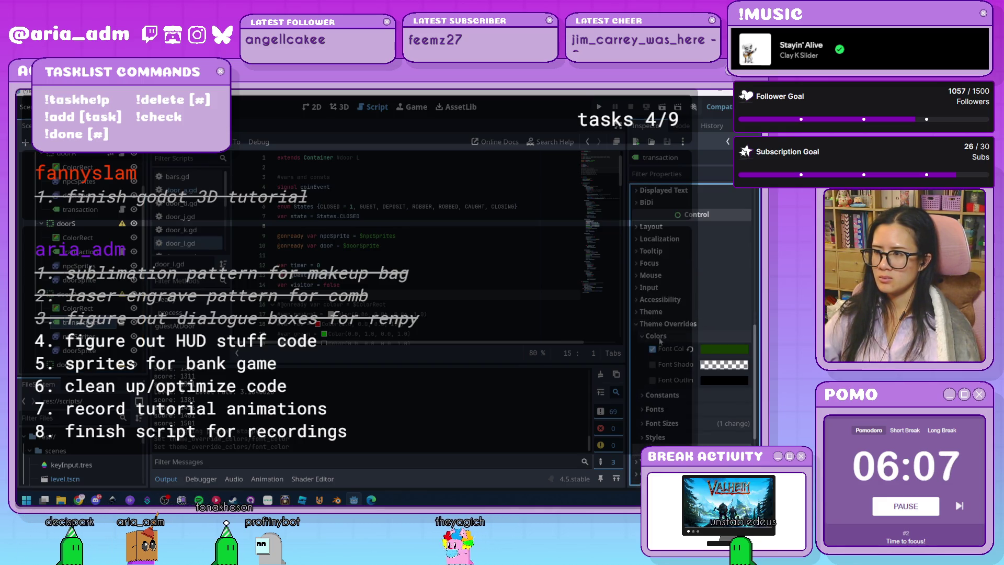
pyautogui.click(724, 350)
pyautogui.write('c1b300')
pyautogui.click(706, 358)
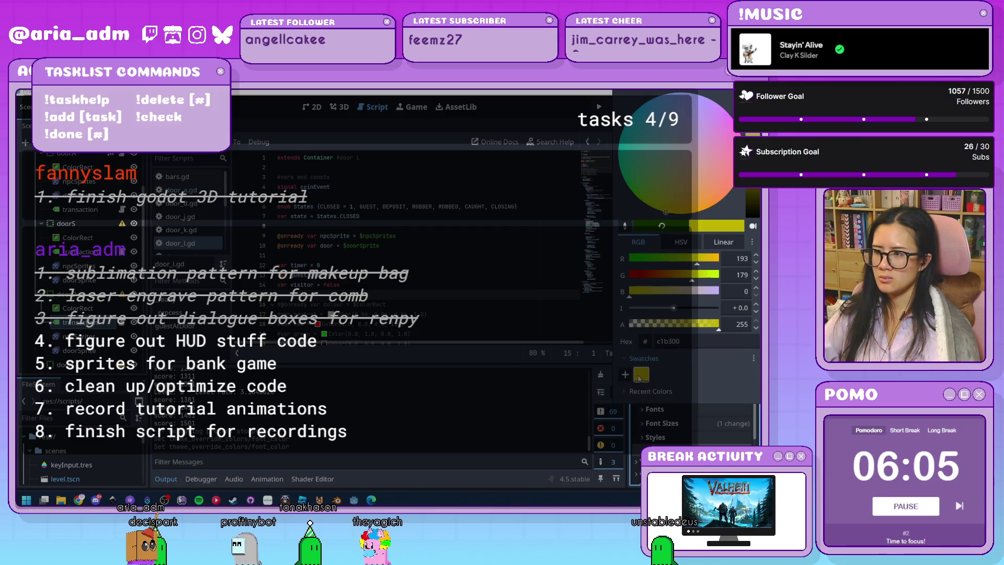
pyautogui.click(84, 300)
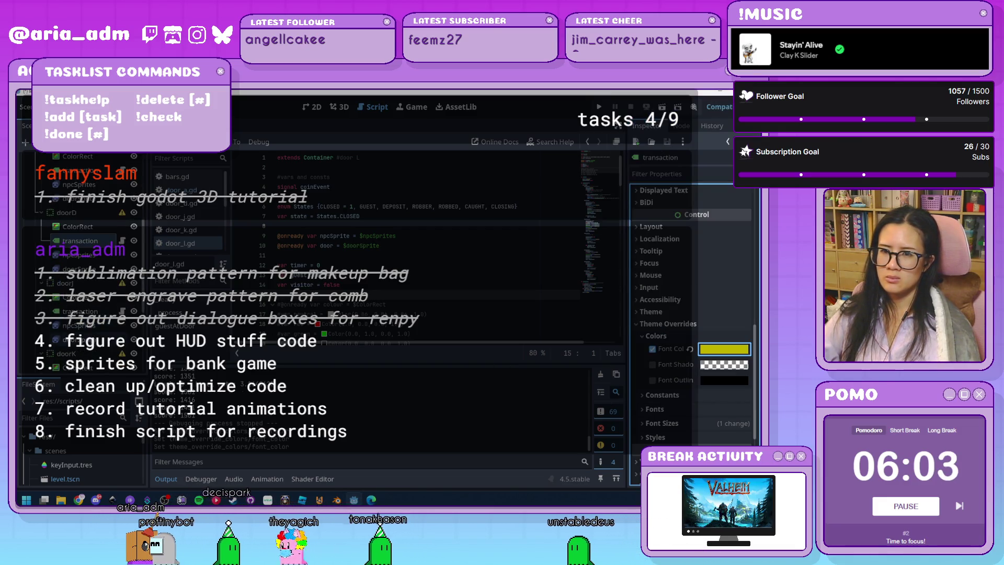
pyautogui.click(78, 311)
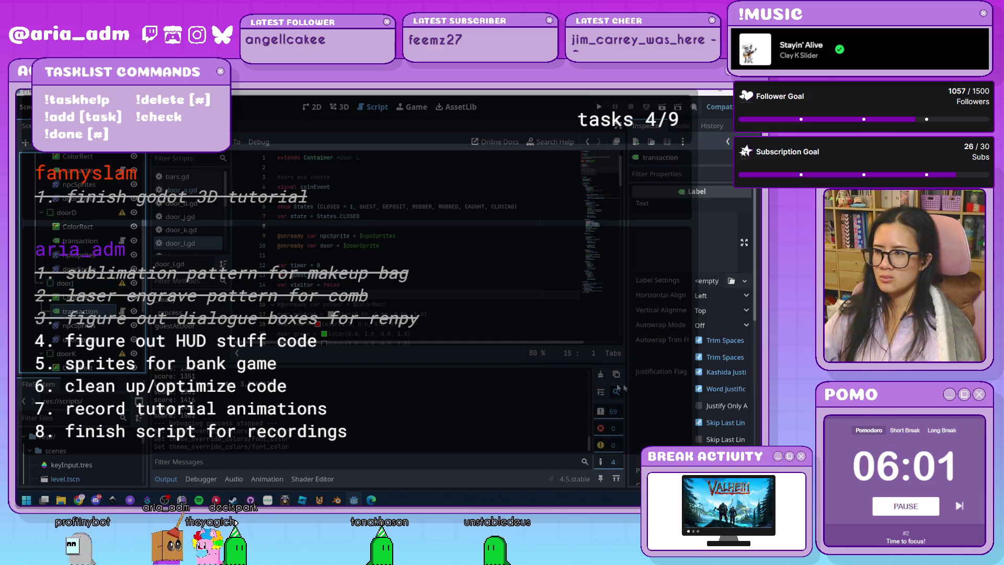
pyautogui.scroll(-3, 673, 385)
pyautogui.scroll(-2, 673, 390)
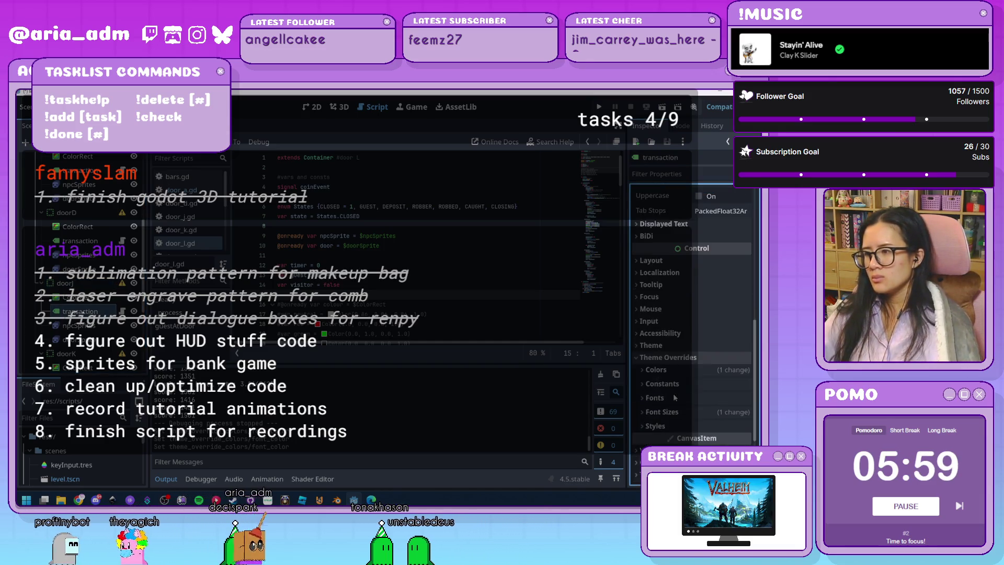